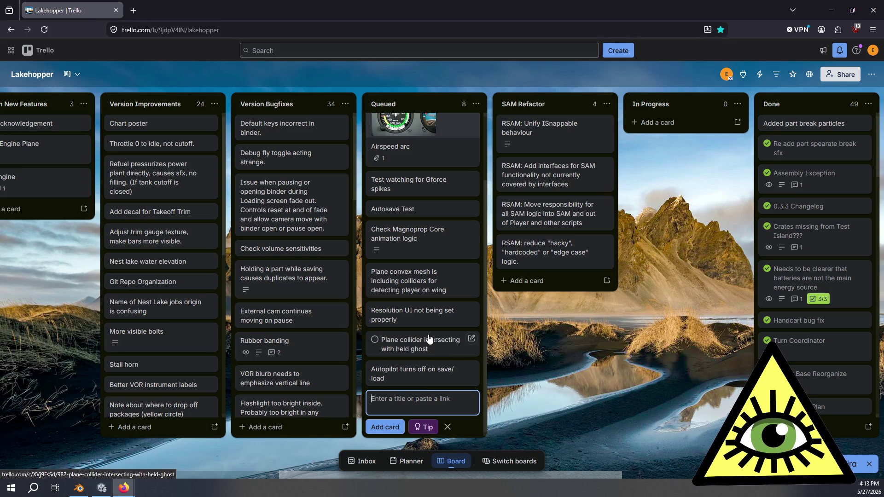
Post the comment 'Reproduced with "break off plane" steps' on the Check Magnoprop Core animation logic card.
scroll(429, 338, "up", 2)
scroll(429, 337, "down", 2)
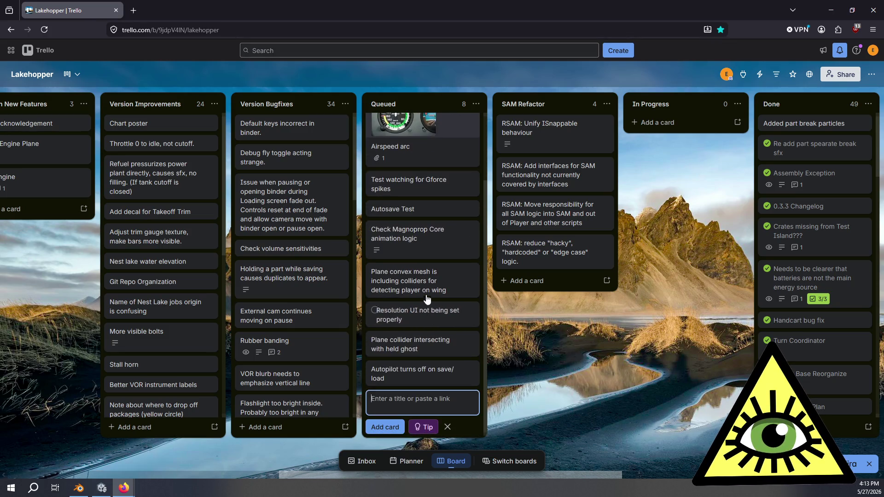
left_click(426, 243)
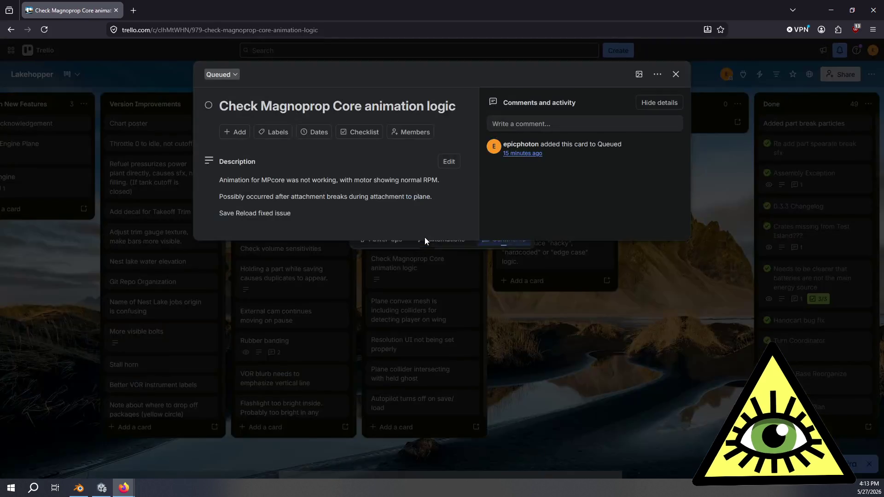
left_click(559, 122)
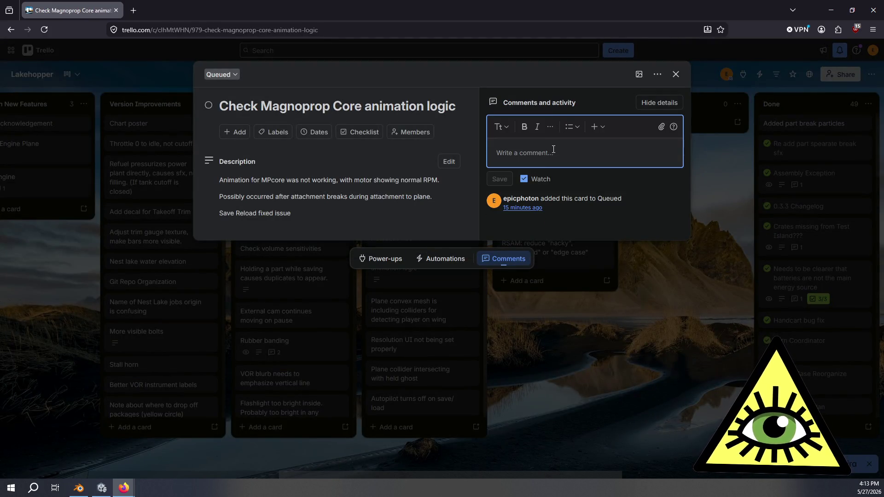
type("Reproduced,")
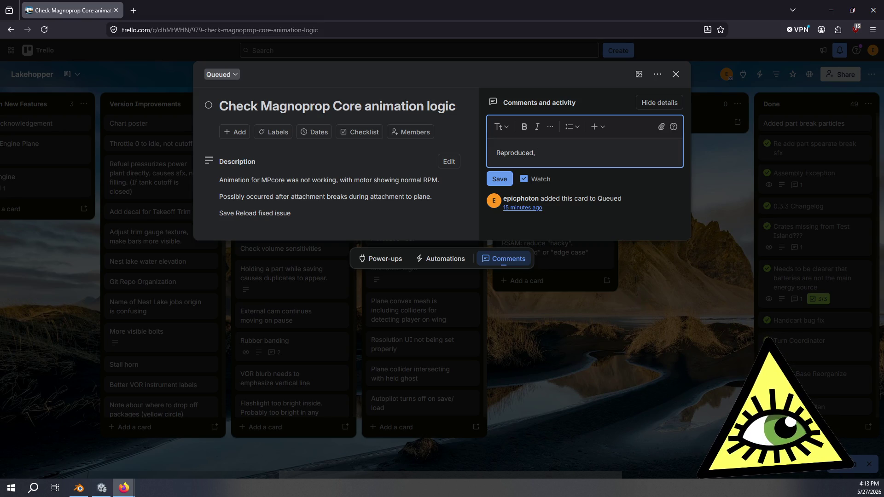
key("BackSpace")
type(" with")
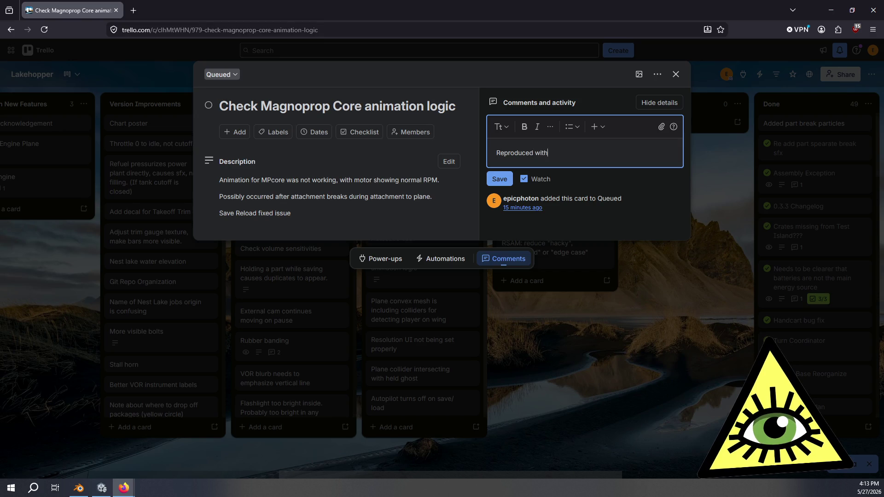
type(" \"break off plan")
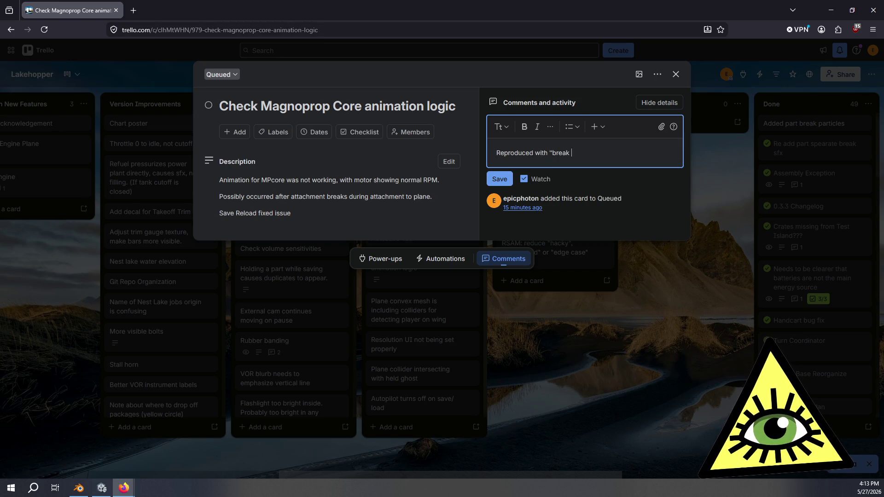
type("e\"")
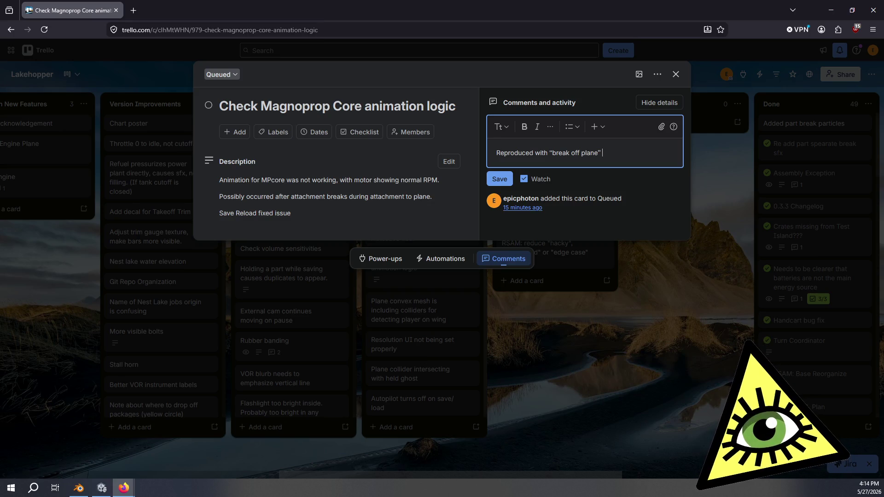
type("steps")
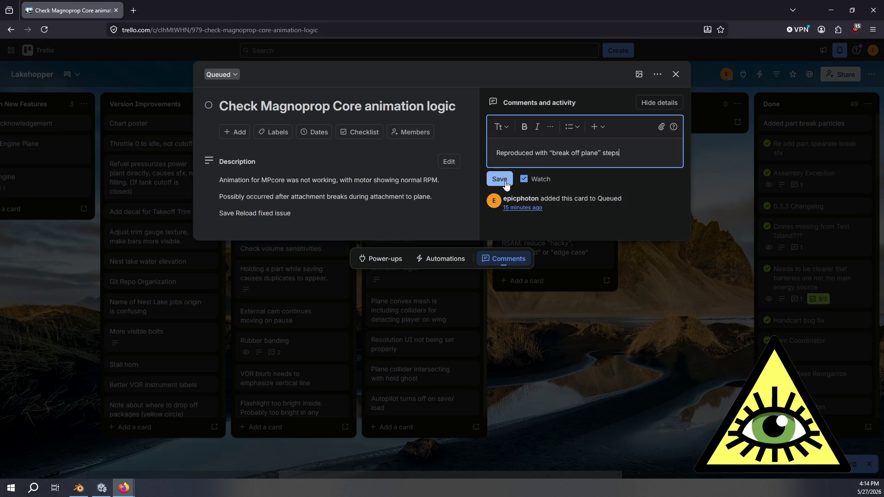
left_click(500, 179)
Close the card, stop the running game in Unity, and bring Blender to the front.
left_click(553, 355)
left_click(102, 488)
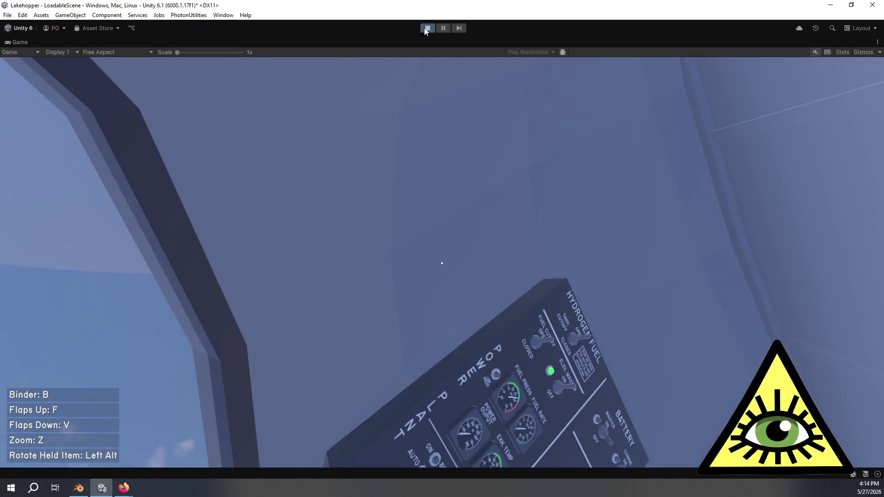
left_click(426, 28)
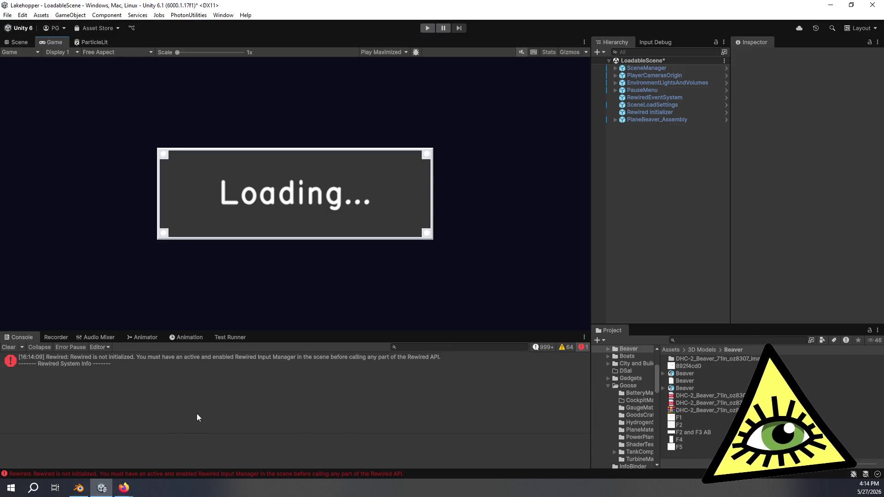
left_click(79, 489)
mouse_move(281, 325)
middle_mouse_down()
mouse_move(274, 300)
mouse_move(337, 281)
mouse_move(376, 298)
mouse_move(368, 283)
middle_mouse_up()
Bring up the Meredith effect article and highlight the passage about net forward thrust.
key("alt+Tab")
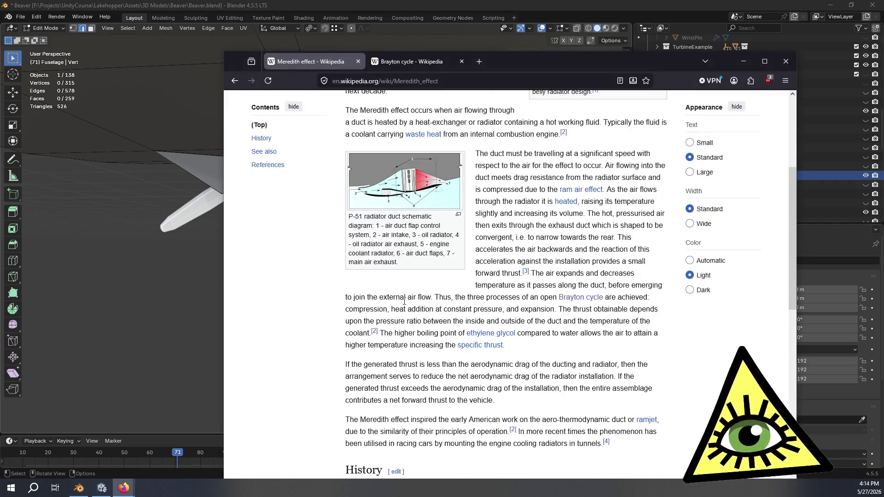
scroll(540, 368, "down", 1)
scroll(539, 369, "down", 5)
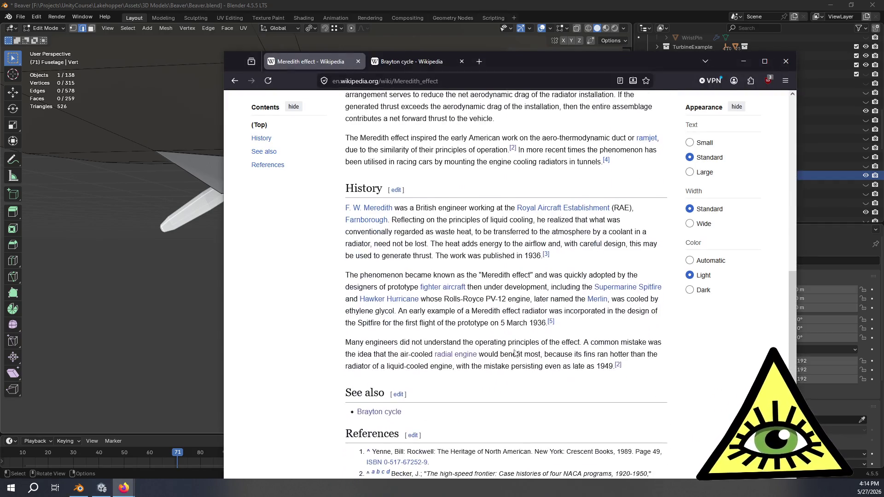
scroll(501, 339, "up", 1)
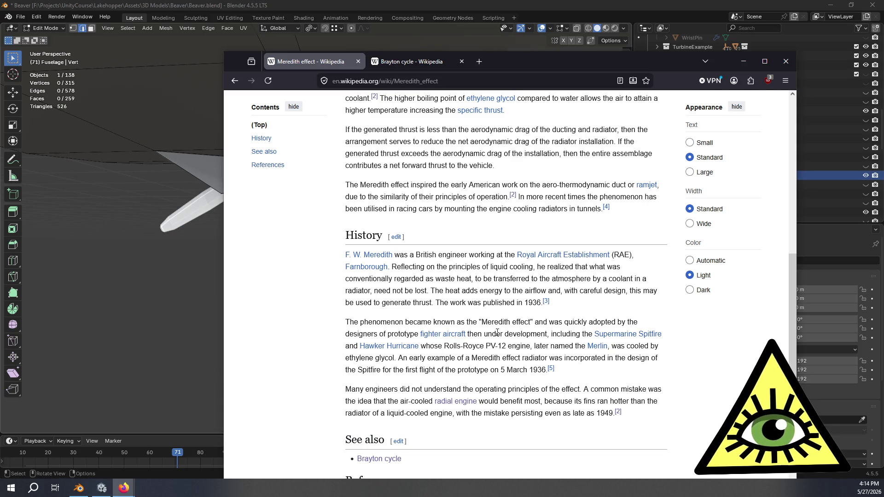
mouse_move(393, 143)
left_mouse_down()
mouse_move(433, 165)
mouse_move(459, 165)
left_mouse_up()
left_click(465, 165)
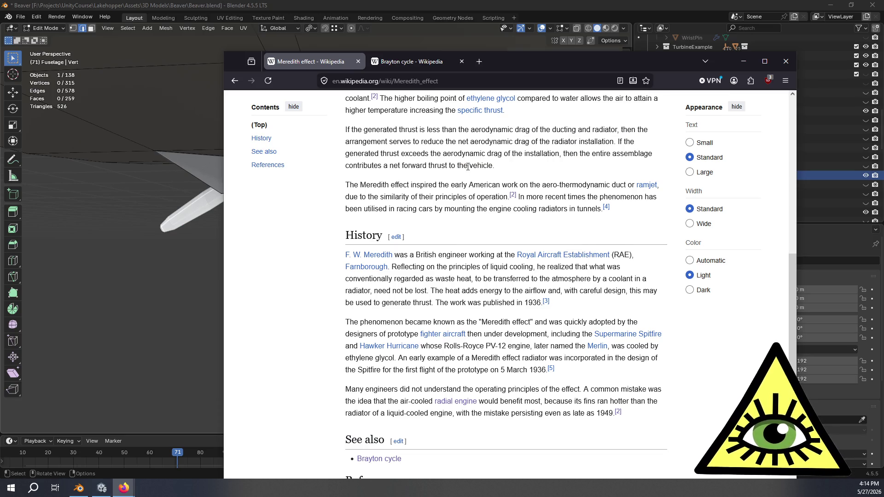
Highlight the Rolls-Royce PV-12 engine passage and the paragraph on the common misunderstanding.
scroll(463, 228, "down", 3)
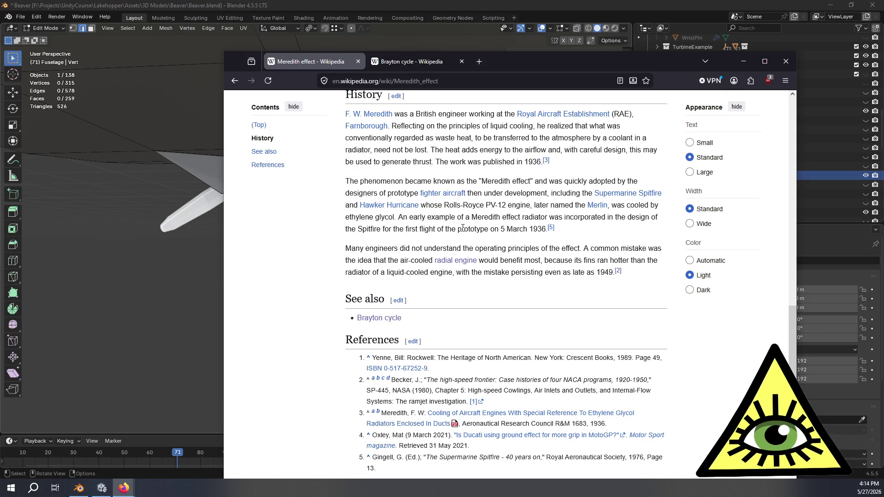
left_click_drag(457, 205, 514, 229)
left_click(512, 229)
left_click(466, 204)
left_click(514, 229)
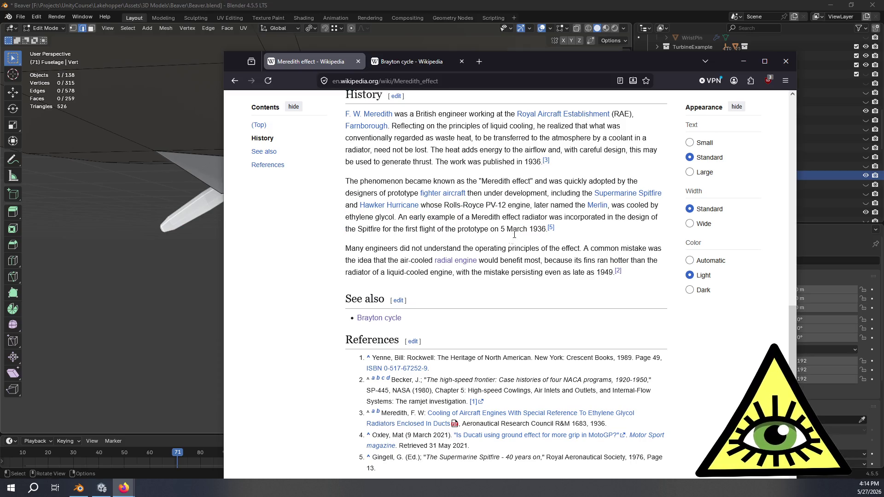
mouse_move(370, 249)
left_mouse_down()
mouse_move(597, 252)
mouse_move(571, 261)
mouse_move(390, 262)
mouse_move(538, 273)
left_mouse_up()
left_click(539, 273)
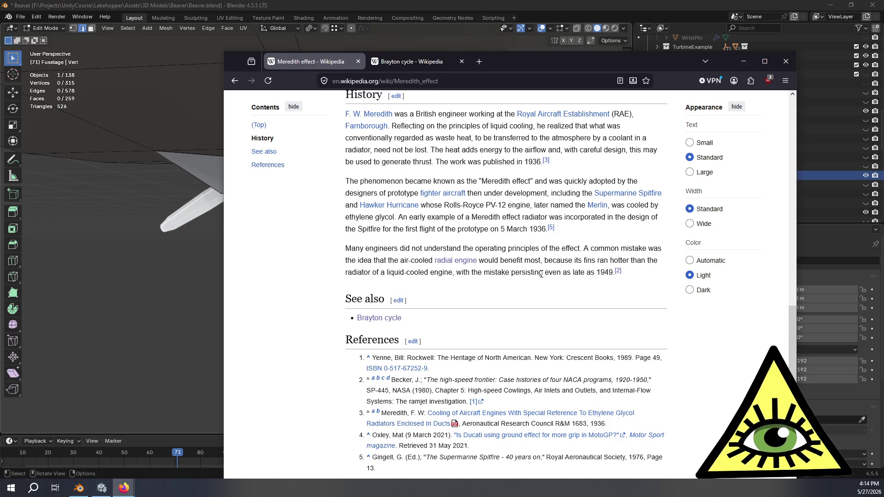
left_click_drag(575, 274, 510, 263)
left_click(510, 263)
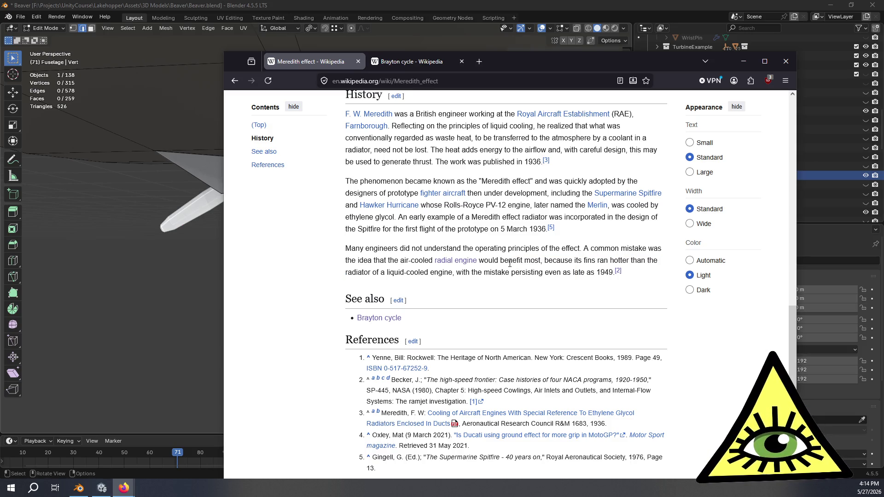
left_click_drag(373, 248, 556, 273)
left_click(555, 273)
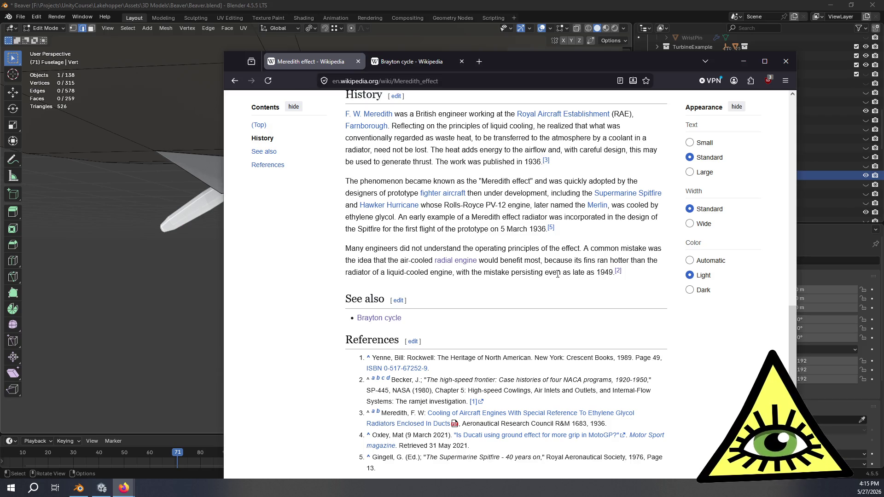
Jump to citation [2] in the References, inspect reference 3, then return to Blender.
left_click(619, 274)
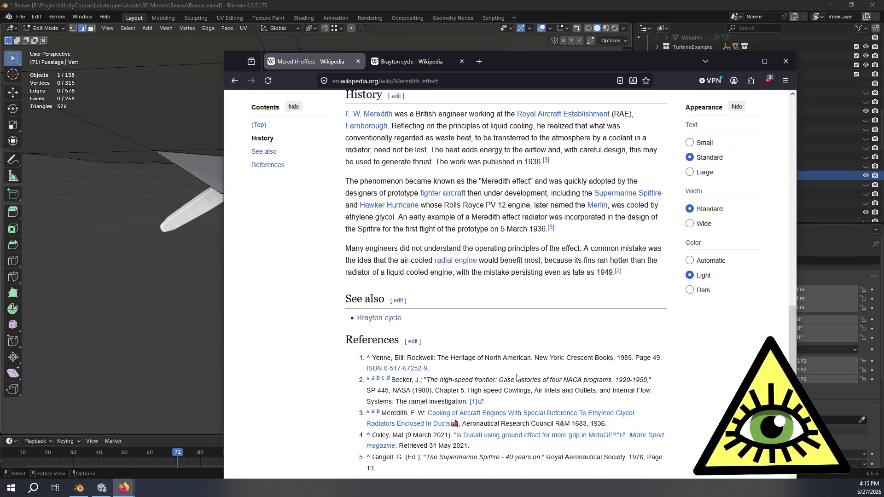
left_click_drag(416, 414, 381, 414)
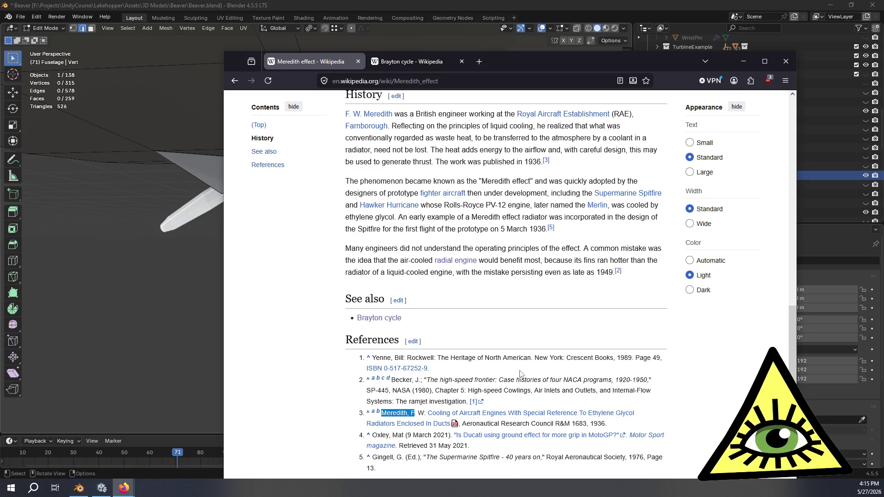
left_click(557, 274)
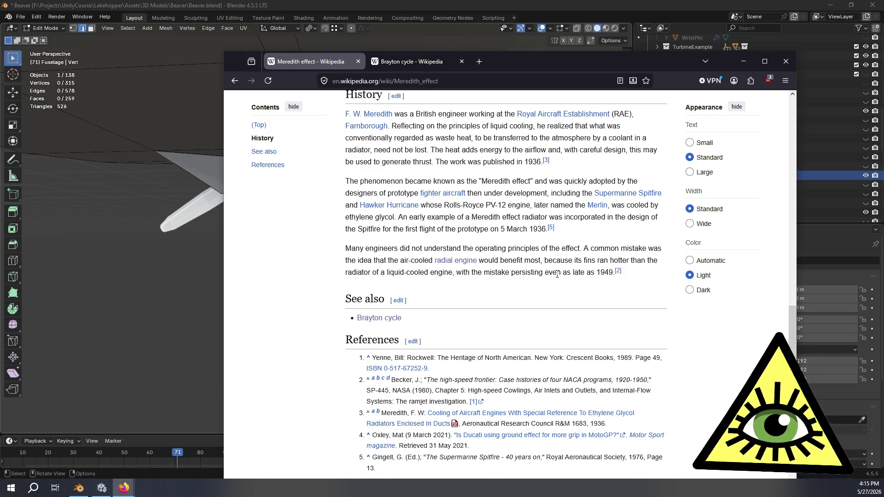
key("alt+Tab")
mouse_move(557, 274)
middle_mouse_down()
mouse_move(306, 233)
mouse_move(287, 240)
mouse_move(436, 219)
mouse_move(419, 207)
mouse_move(353, 210)
mouse_move(358, 216)
mouse_move(336, 187)
mouse_move(345, 178)
mouse_move(363, 292)
mouse_move(383, 324)
mouse_move(374, 340)
mouse_move(454, 358)
mouse_move(454, 364)
mouse_move(414, 353)
mouse_move(434, 360)
mouse_move(441, 382)
middle_mouse_up()
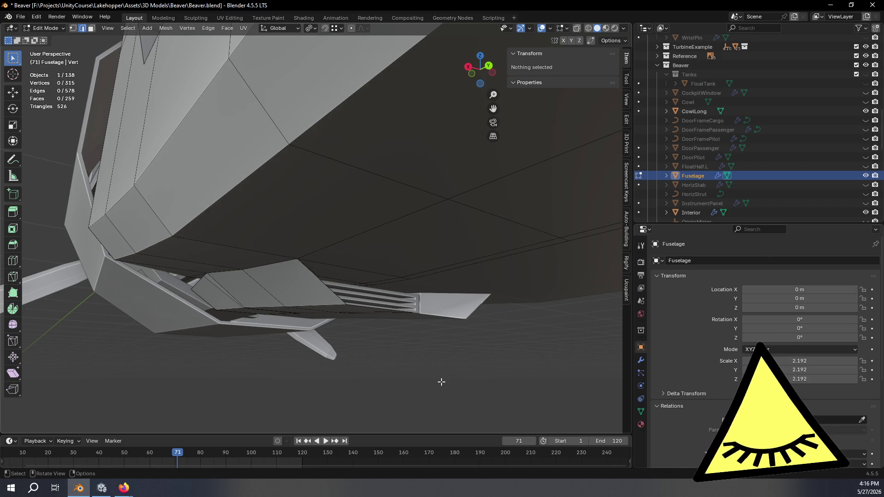
In vertex select mode, pick a fuselage bottom vertex and slide it sideways along X.
mouse_move(441, 382)
middle_mouse_down()
mouse_move(381, 292)
mouse_move(399, 260)
mouse_move(374, 299)
mouse_move(369, 327)
mouse_move(404, 316)
mouse_move(397, 326)
mouse_move(385, 319)
mouse_move(380, 259)
mouse_move(380, 292)
middle_mouse_up()
left_click(72, 28)
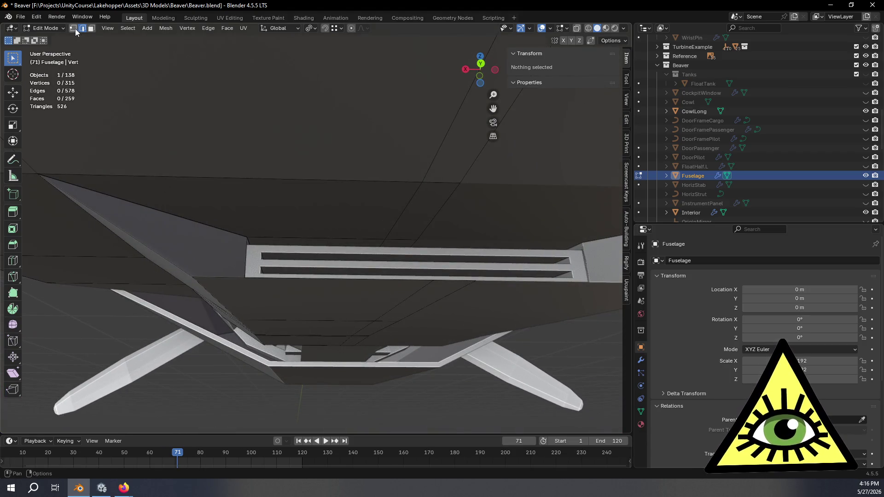
scroll(158, 178, "down", 2)
left_click(207, 211)
mouse_move(207, 211)
middle_mouse_down()
mouse_move(363, 253)
mouse_move(285, 230)
middle_mouse_up()
left_click(13, 92)
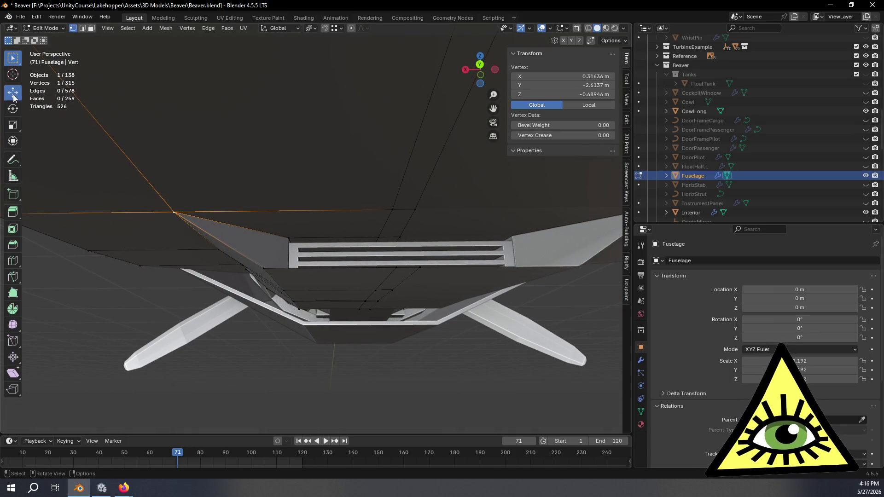
left_click_drag(138, 212, 258, 208)
Move the fuselage bottom corner vertex inward along X using G X.
scroll(282, 209, "up", 5)
mouse_move(282, 209)
middle_mouse_down()
mouse_move(376, 275)
mouse_move(305, 280)
middle_mouse_up()
left_click(273, 305)
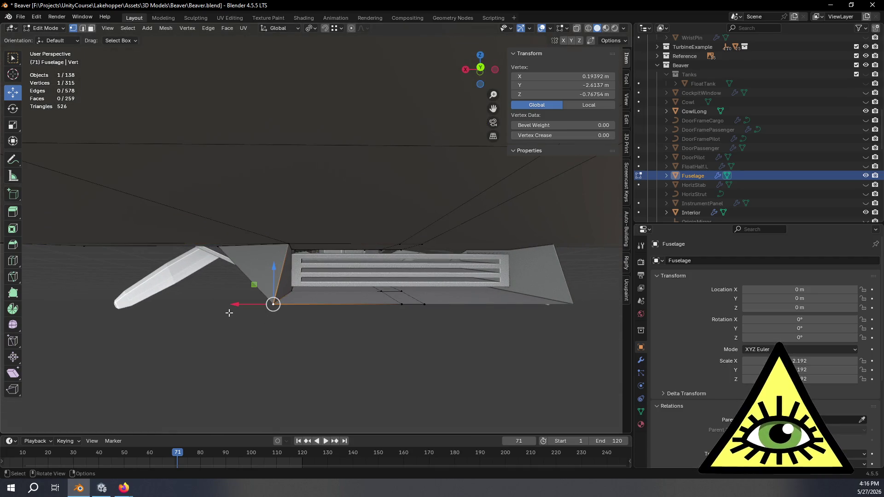
left_click_drag(236, 304, 274, 304)
mouse_move(390, 306)
middle_mouse_down()
mouse_move(342, 310)
mouse_move(353, 307)
mouse_move(316, 300)
mouse_move(430, 282)
mouse_move(457, 272)
mouse_move(450, 253)
mouse_move(371, 268)
mouse_move(357, 260)
mouse_move(401, 260)
mouse_move(364, 280)
mouse_move(356, 247)
mouse_move(282, 274)
middle_mouse_up()
mouse_move(268, 290)
middle_mouse_down()
mouse_move(265, 305)
mouse_move(290, 299)
middle_mouse_up()
key("g")
key("x")
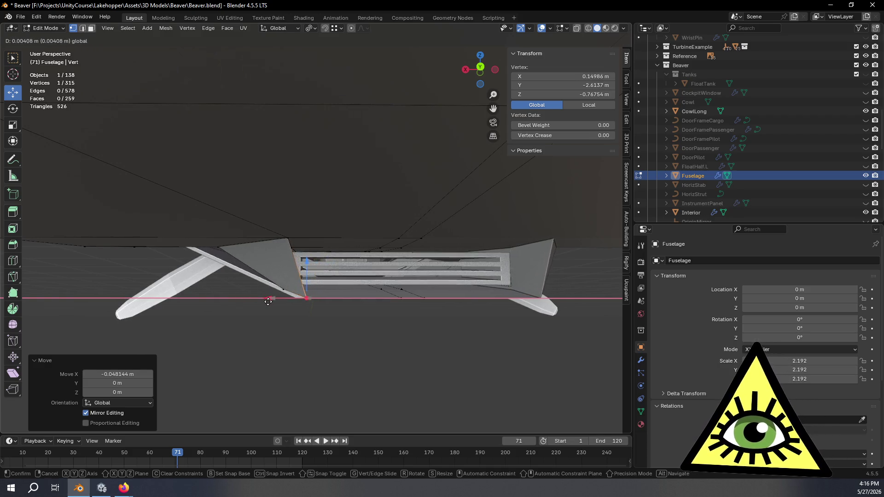
left_click(268, 301)
Slide another fuselage-edge vertex about 0.057 m outward along X, then begin selecting side panel vertices.
mouse_move(390, 300)
middle_mouse_down()
mouse_move(385, 257)
mouse_move(363, 253)
mouse_move(364, 191)
mouse_move(362, 244)
mouse_move(309, 195)
middle_mouse_up()
left_click(310, 184)
left_click_drag(291, 187, 256, 184)
mouse_move(337, 236)
middle_mouse_down()
mouse_move(318, 271)
mouse_move(257, 303)
mouse_move(354, 288)
mouse_move(328, 269)
middle_mouse_up()
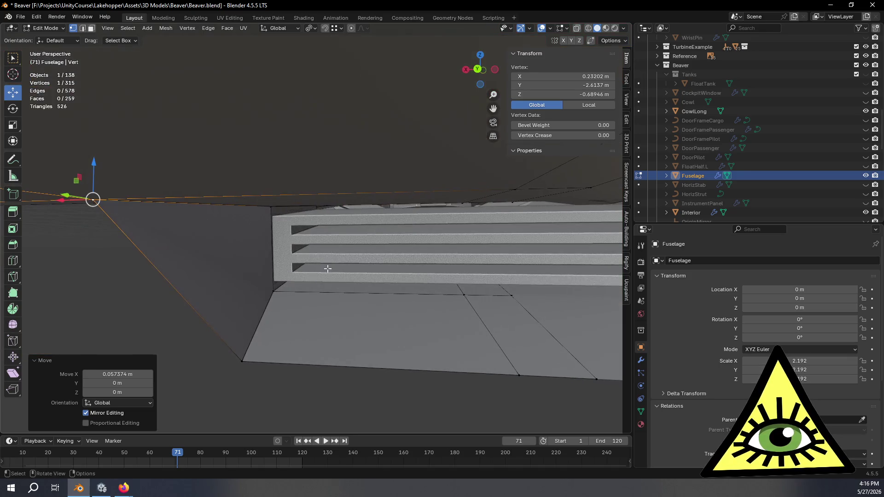
mouse_move(378, 307)
middle_mouse_down()
mouse_move(401, 292)
mouse_move(398, 300)
mouse_move(433, 295)
mouse_move(453, 283)
mouse_move(438, 239)
mouse_move(430, 276)
mouse_move(407, 245)
mouse_move(445, 251)
mouse_move(438, 246)
middle_mouse_up()
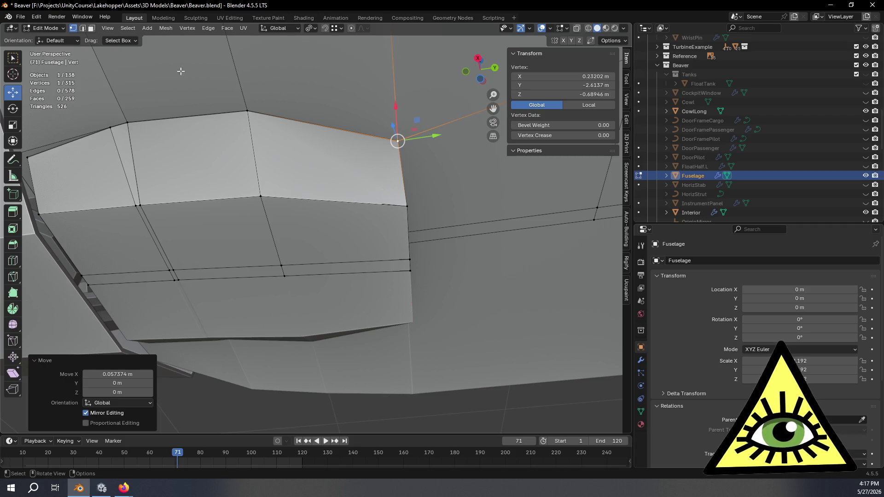
left_click(247, 112, "shift")
Select the vertices down the vertical edge loop, undoing two trial moves along Y.
left_click(260, 196, "shift")
left_click(282, 266, "shift")
left_click(285, 276, "shift")
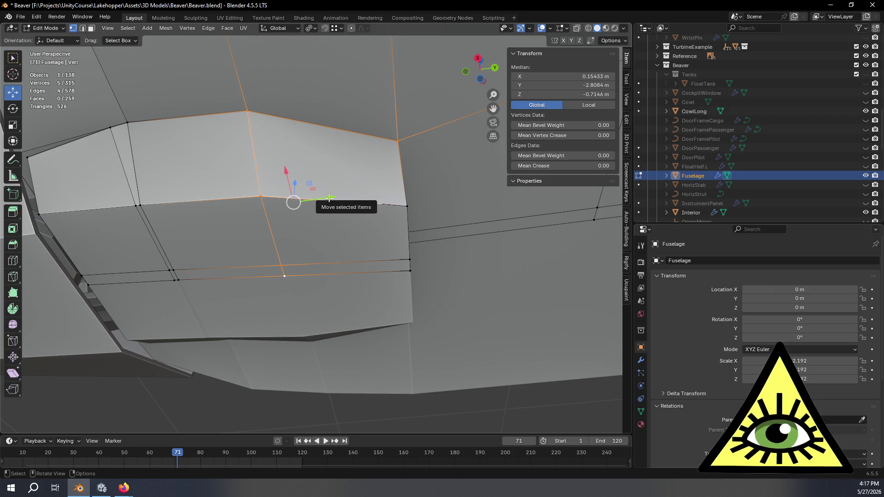
mouse_move(331, 198)
left_mouse_down()
mouse_move(318, 199)
mouse_move(341, 194)
left_mouse_up()
key("ctrl+z")
left_click(398, 140, "shift")
scroll(407, 161, "down", 4)
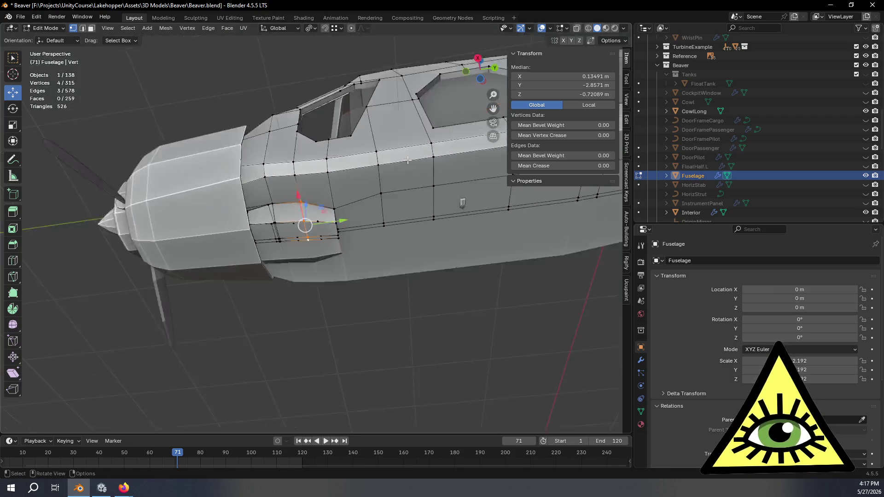
scroll(408, 162, "up", 4)
left_click_drag(308, 212, 341, 205)
key("ctrl+z")
In the view looking straight along X, grab the selected edge and move it sideways.
mouse_move(340, 205)
middle_mouse_down()
mouse_move(379, 243)
mouse_move(387, 276)
mouse_move(401, 233)
middle_mouse_up()
left_click(482, 74)
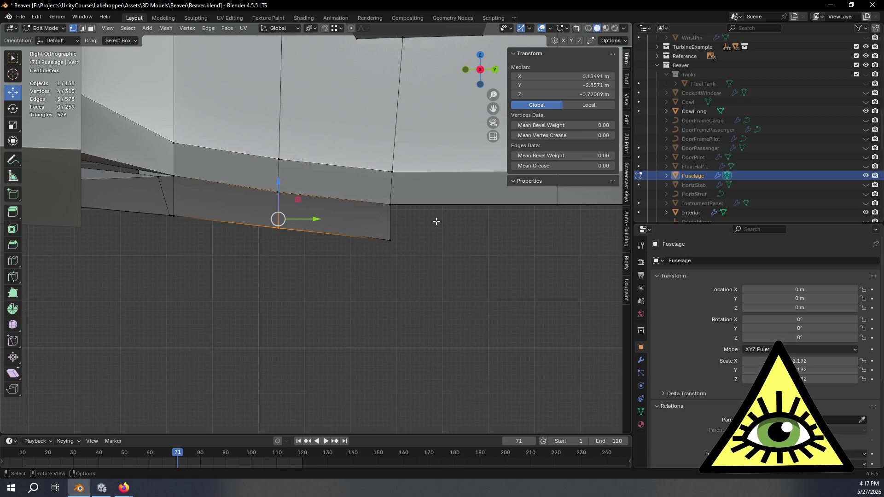
scroll(436, 223, "up", 3)
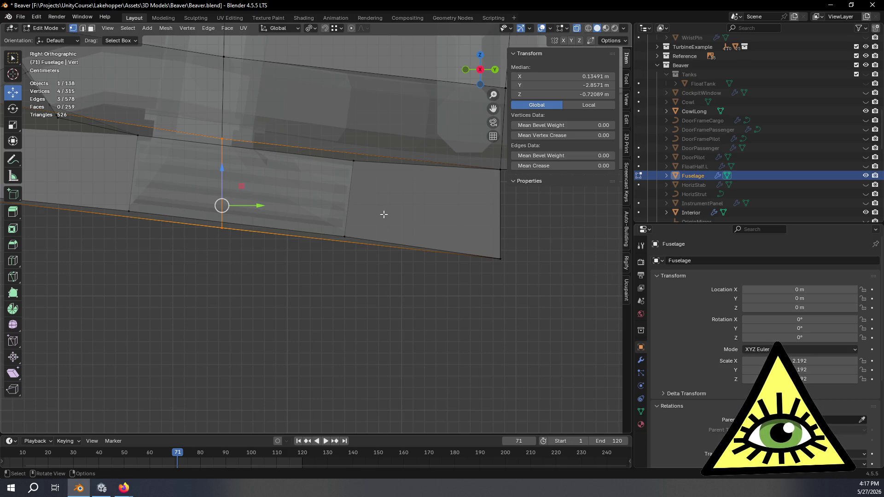
key("g")
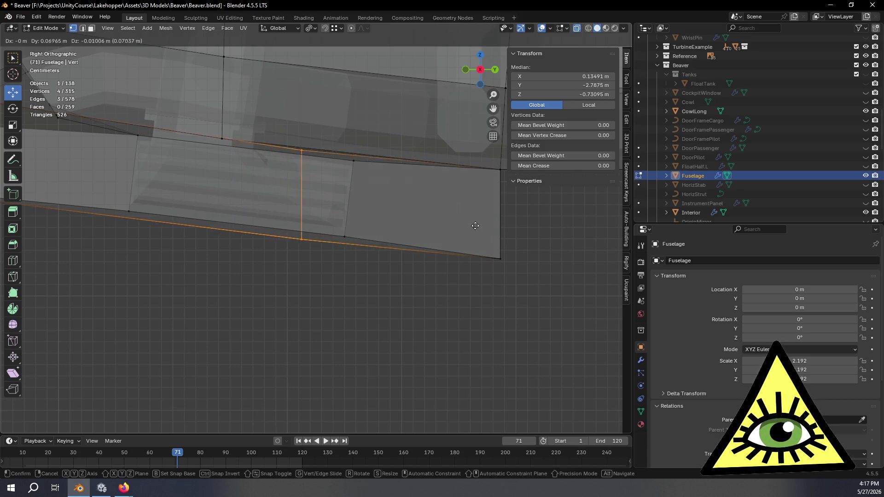
left_click(505, 227)
mouse_move(505, 227)
middle_mouse_down()
mouse_move(474, 254)
mouse_move(456, 239)
mouse_move(466, 231)
mouse_move(413, 226)
mouse_move(456, 255)
mouse_move(450, 261)
mouse_move(464, 258)
mouse_move(372, 249)
mouse_move(422, 238)
mouse_move(383, 217)
middle_mouse_up()
Toggle between Object and Edit Mode to inspect the reshaped fuselage from below.
key("Tab")
mouse_move(228, 128)
middle_mouse_down()
mouse_move(244, 214)
mouse_move(223, 192)
mouse_move(209, 148)
mouse_move(200, 79)
mouse_move(215, 142)
middle_mouse_up()
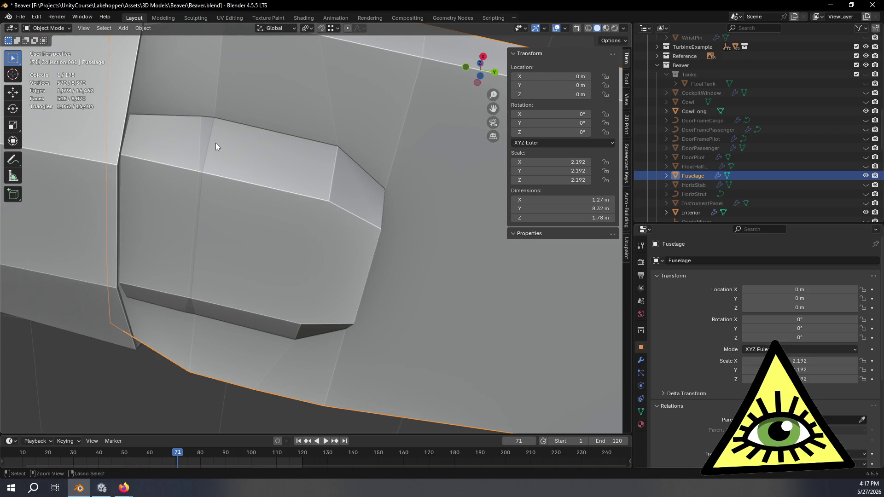
key("Tab")
mouse_move(327, 166)
middle_mouse_down()
mouse_move(345, 215)
mouse_move(340, 226)
mouse_move(343, 173)
middle_mouse_up()
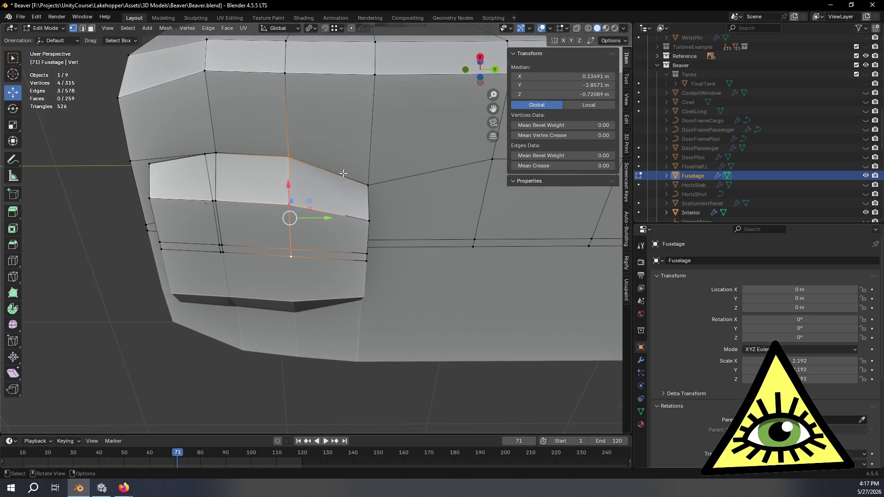
scroll(343, 173, "down", 5)
key("Tab")
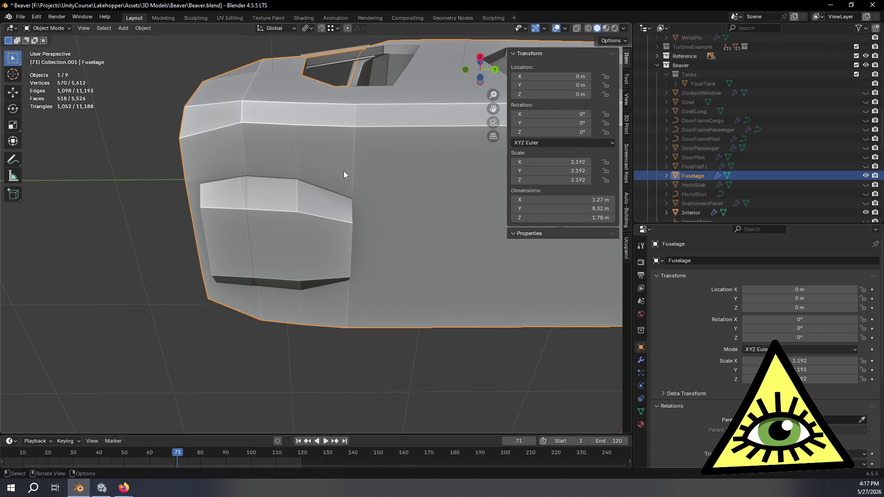
key("Tab")
scroll(343, 171, "up", 5)
scroll(318, 137, "up", 3, "shift")
Add the upper vertices of the vertical loop, slide the loop along the hull, and review it.
left_click(315, 129, "shift")
left_click(316, 95, "shift")
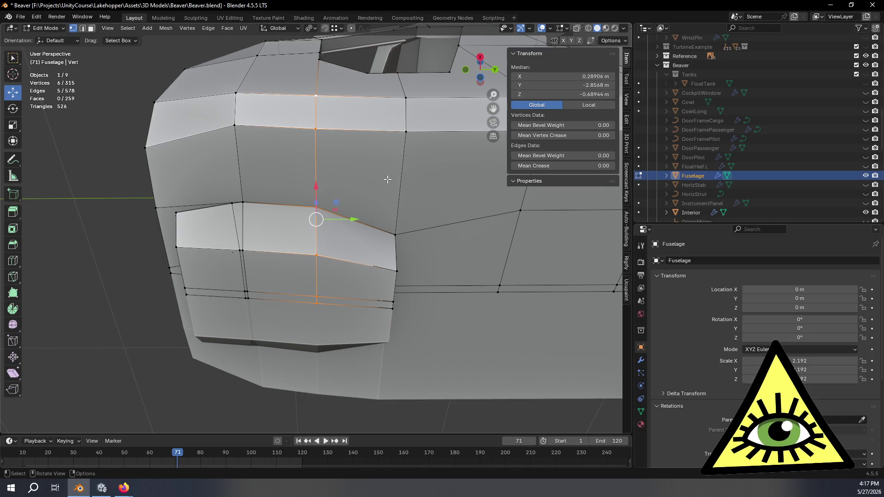
mouse_move(387, 210)
middle_mouse_down()
mouse_move(415, 251)
mouse_move(410, 282)
mouse_move(415, 230)
middle_mouse_up()
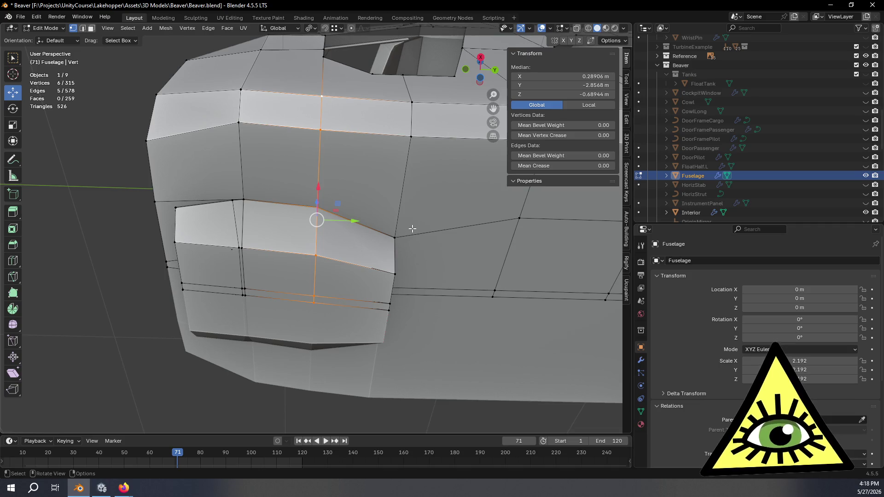
key("g")
key("g")
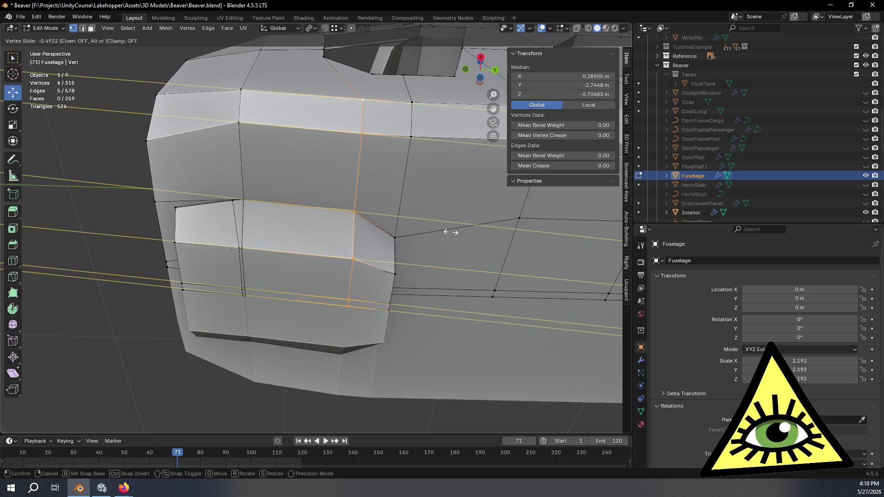
left_click(446, 232)
mouse_move(444, 231)
middle_mouse_down()
mouse_move(438, 290)
mouse_move(432, 241)
mouse_move(400, 304)
middle_mouse_up()
key("Tab")
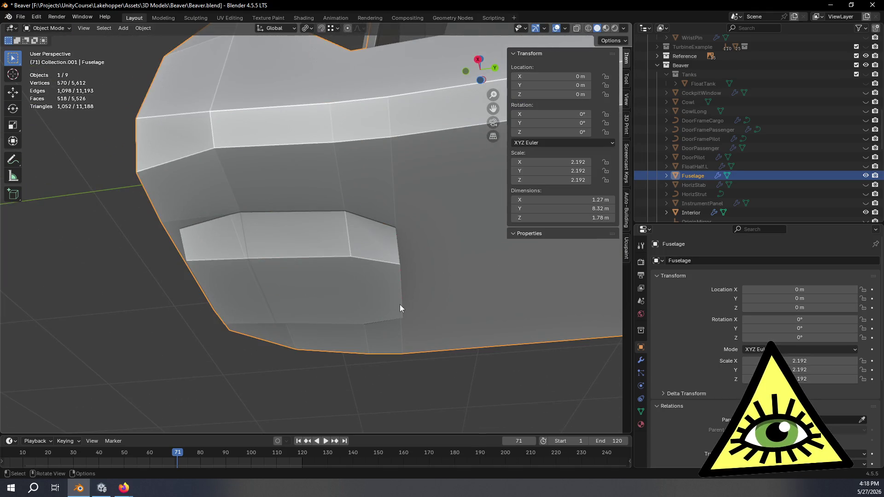
scroll(428, 267, "up", 3)
mouse_move(440, 240)
middle_mouse_down()
mouse_move(352, 331)
mouse_move(430, 299)
middle_mouse_up()
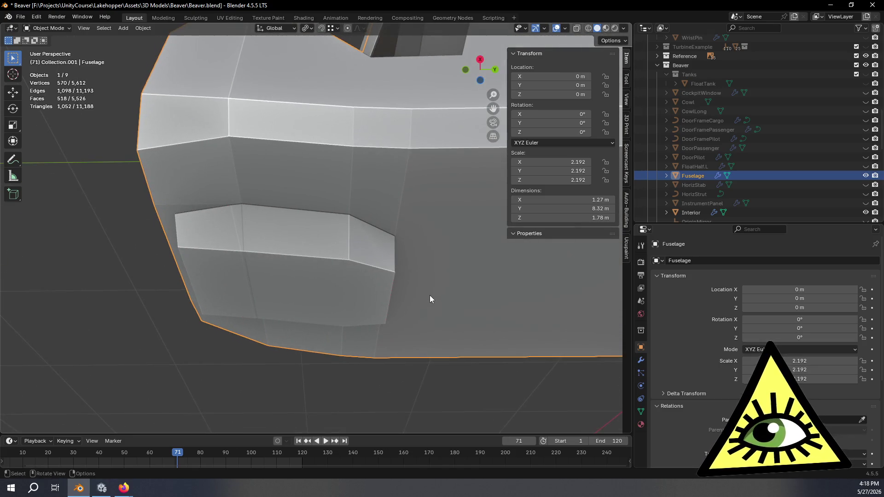
key("Tab")
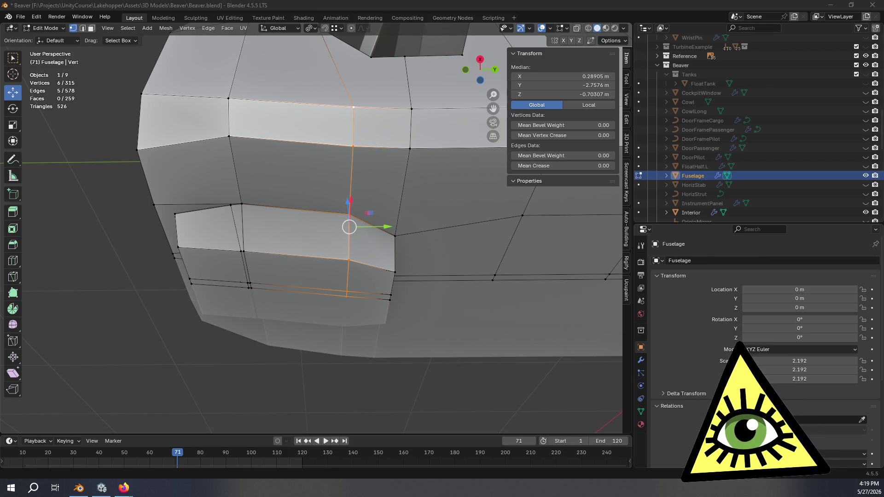
Pull the vent wedge's upper corner vertex inward along X.
mouse_move(343, 233)
middle_mouse_down()
mouse_move(335, 239)
mouse_move(342, 276)
mouse_move(365, 262)
mouse_move(472, 276)
mouse_move(424, 272)
mouse_move(451, 243)
mouse_move(408, 281)
mouse_move(417, 295)
mouse_move(385, 249)
mouse_move(392, 224)
mouse_move(399, 294)
mouse_move(462, 284)
mouse_move(283, 187)
middle_mouse_up()
left_click(283, 188)
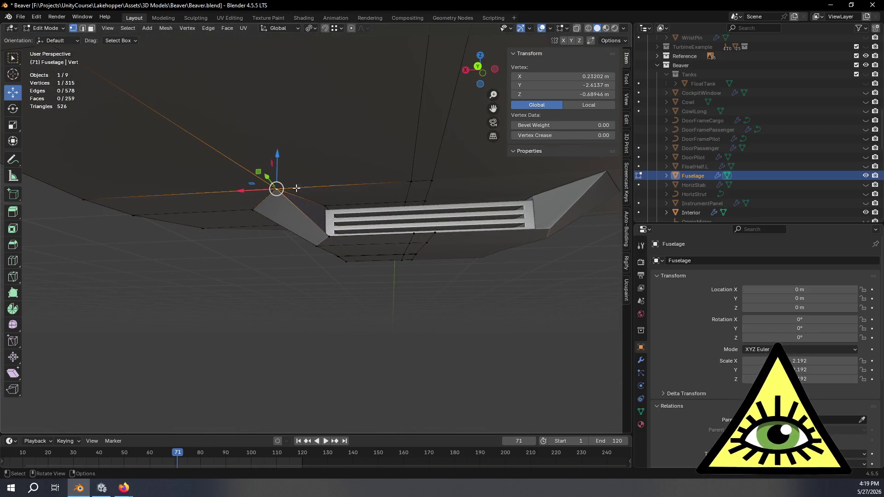
left_click_drag(241, 191, 276, 185)
mouse_move(277, 185)
middle_mouse_down()
mouse_move(389, 267)
mouse_move(409, 257)
middle_mouse_up()
Move the wedge's lower corner vertex along X about 0.047463 m toward the vent.
left_click(331, 244)
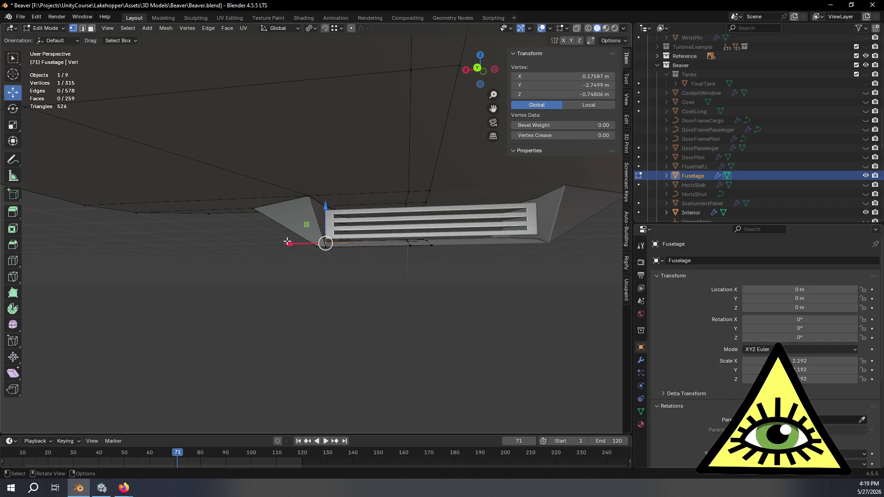
left_click_drag(288, 242, 316, 244)
key("ctrl+z")
mouse_move(302, 245)
middle_mouse_down()
mouse_move(350, 284)
mouse_move(339, 284)
mouse_move(318, 244)
mouse_move(310, 184)
middle_mouse_up()
left_click_drag(272, 192, 290, 189)
mouse_move(290, 189)
middle_mouse_down()
mouse_move(396, 233)
mouse_move(375, 250)
mouse_move(421, 239)
mouse_move(414, 251)
mouse_move(505, 271)
mouse_move(525, 262)
mouse_move(429, 261)
middle_mouse_up()
left_click_drag(272, 245, 265, 243)
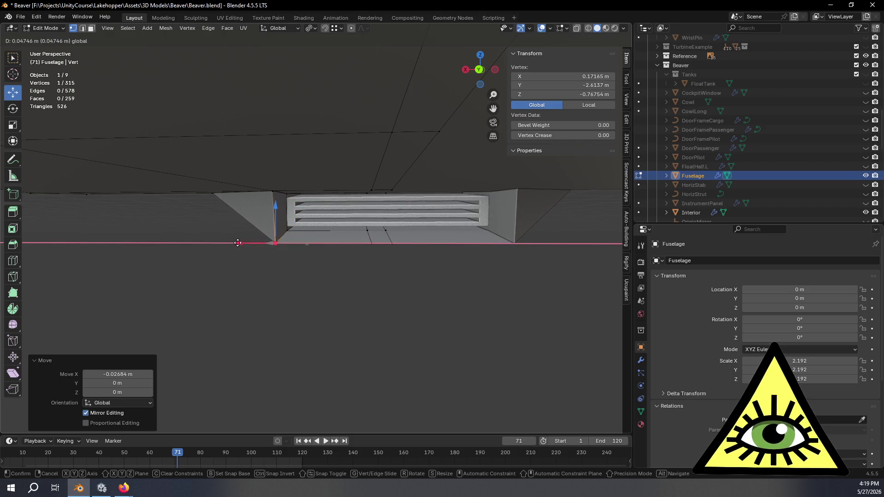
Review the vent wedge shape from below and return to Object Mode.
left_click_drag(237, 243, 238, 243)
mouse_move(393, 268)
middle_mouse_down()
mouse_move(307, 264)
mouse_move(367, 259)
mouse_move(360, 191)
mouse_move(315, 268)
mouse_move(349, 244)
mouse_move(365, 204)
mouse_move(347, 188)
mouse_move(330, 239)
mouse_move(318, 247)
mouse_move(328, 234)
mouse_move(317, 195)
mouse_move(314, 222)
middle_mouse_up()
middle_click_drag(340, 209, 383, 233)
key("Tab")
mouse_move(388, 280)
middle_mouse_down()
mouse_move(419, 314)
mouse_move(444, 259)
middle_mouse_up()
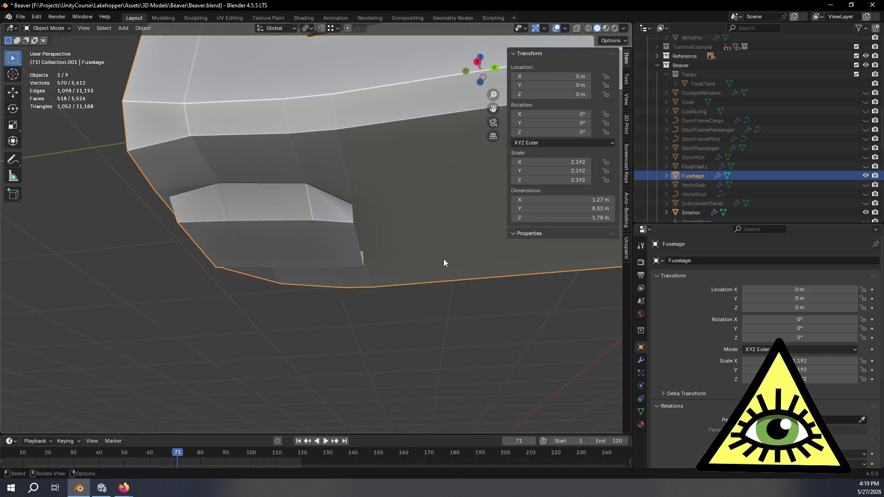
Check the viewport Shading, Overlay and Gizmo options, then re-enter Edit Mode on the underside wedge.
left_click(624, 28)
mouse_move(562, 300)
middle_mouse_down()
mouse_move(330, 306)
mouse_move(290, 332)
mouse_move(259, 332)
mouse_move(286, 336)
mouse_move(354, 303)
mouse_move(344, 272)
mouse_move(369, 266)
middle_mouse_up()
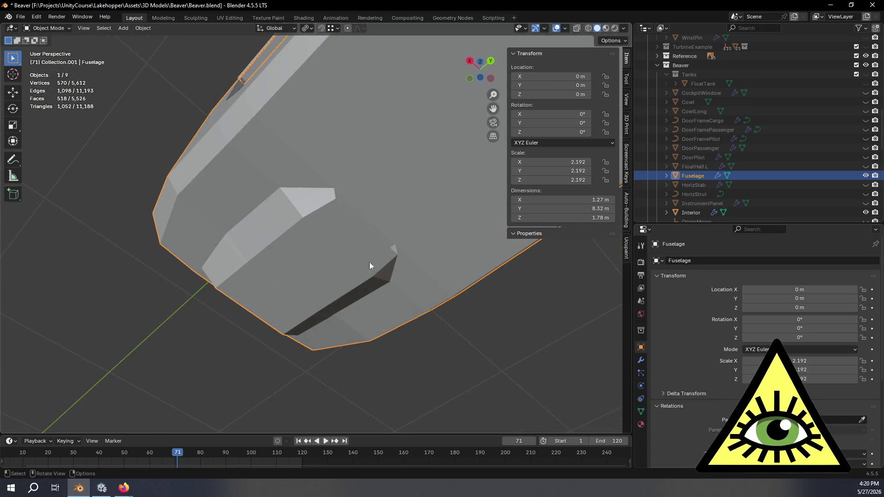
left_click(565, 28)
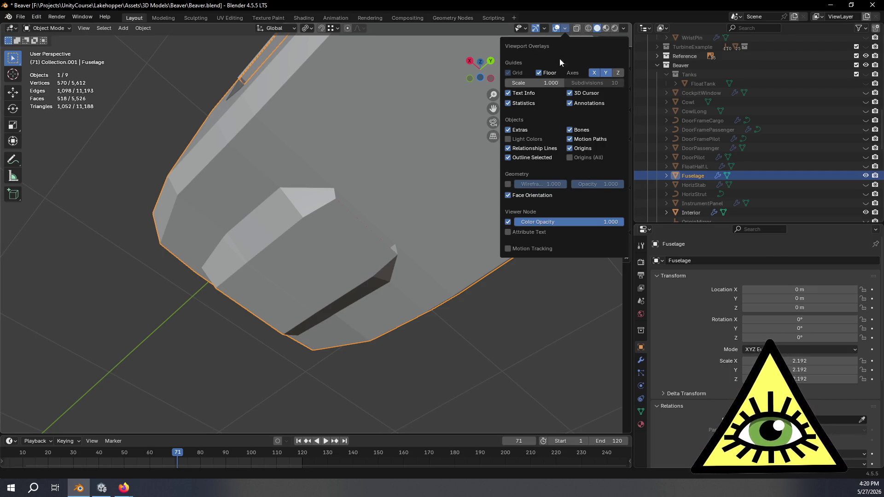
left_click(545, 28)
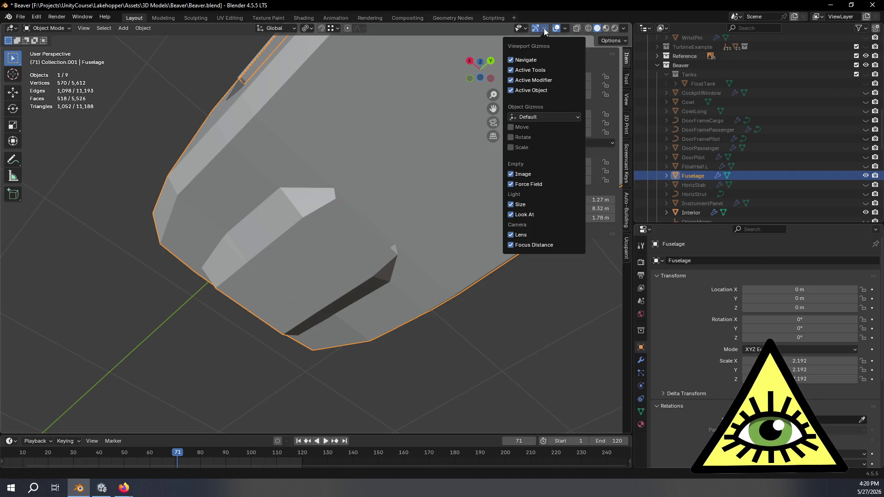
left_click(624, 30)
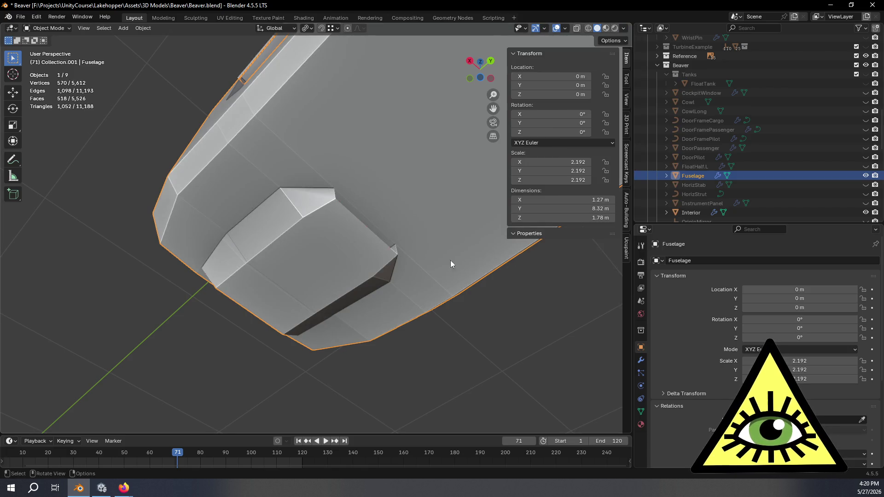
middle_click_drag(450, 260, 393, 278)
scroll(344, 250, "up", 4)
middle_click_drag(327, 192, 280, 220)
key("Tab")
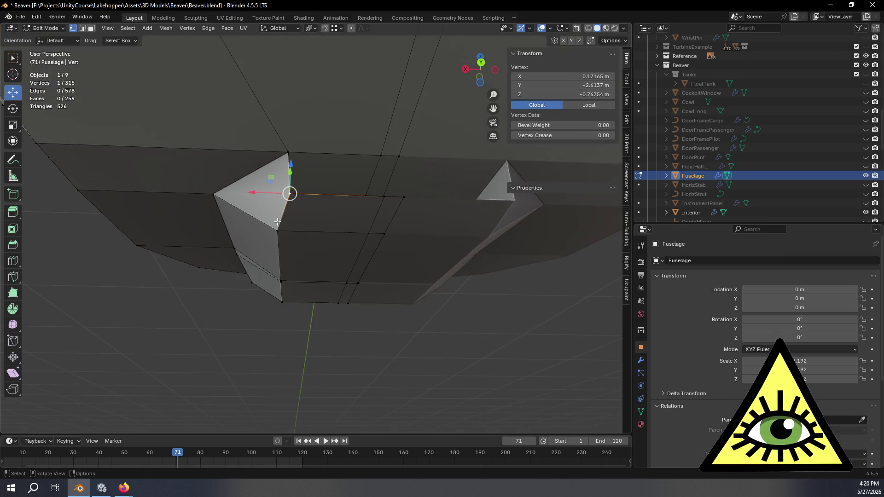
Connect the wedge's top and opposite vertices with a new edge using J.
left_click(288, 192)
scroll(322, 152, "up", 5)
scroll(333, 157, "down", 4)
mouse_move(333, 156)
middle_mouse_down()
mouse_move(286, 166)
mouse_move(306, 238)
mouse_move(273, 161)
mouse_move(229, 152)
mouse_move(375, 197)
mouse_move(390, 250)
mouse_move(404, 395)
mouse_move(450, 388)
mouse_move(485, 399)
mouse_move(358, 364)
mouse_move(413, 344)
mouse_move(405, 266)
mouse_move(347, 328)
mouse_move(381, 370)
mouse_move(361, 341)
mouse_move(367, 349)
mouse_move(356, 347)
mouse_move(355, 322)
mouse_move(374, 275)
mouse_move(398, 261)
mouse_move(349, 280)
mouse_move(282, 269)
mouse_move(303, 272)
mouse_move(302, 292)
mouse_move(336, 271)
mouse_move(287, 227)
mouse_move(278, 199)
middle_mouse_up()
left_click(236, 155, "shift")
key("j")
key("Tab")
key("Tab")
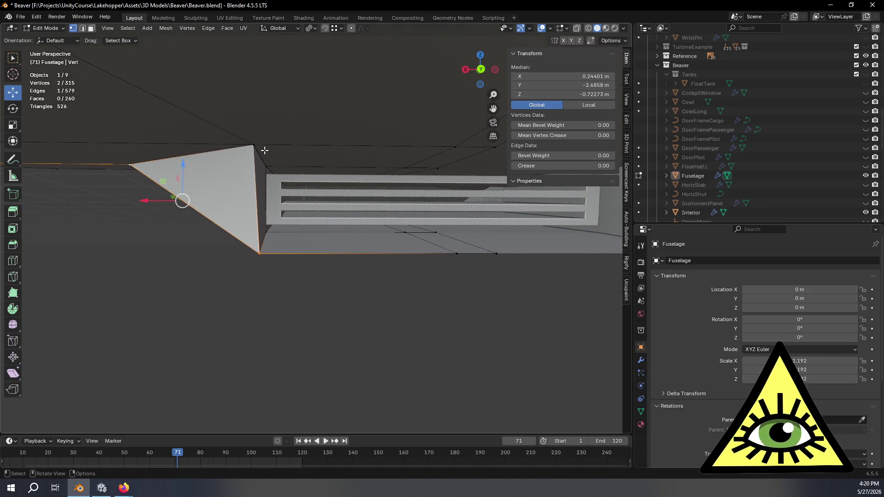
Slide the new edge's top vertex slightly along its edge, then start selecting the vertical loop.
left_click(251, 148)
key("shift+v")
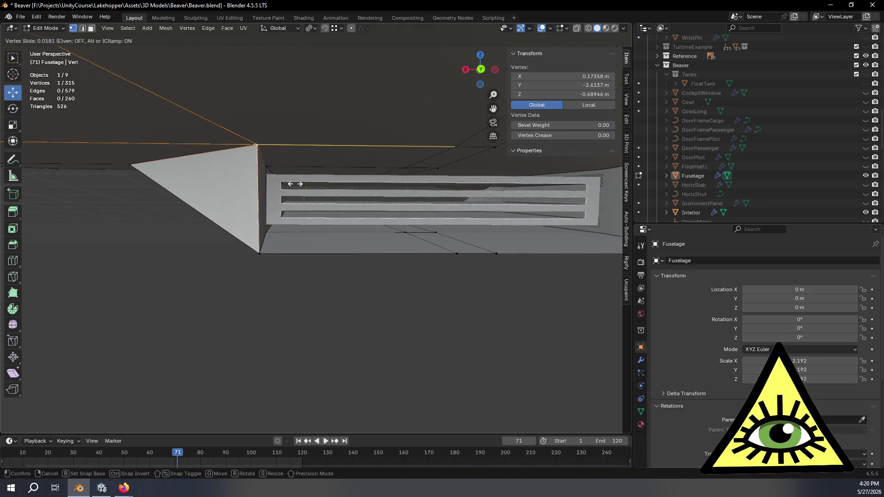
left_click(283, 276)
mouse_move(282, 276)
middle_mouse_down()
mouse_move(330, 283)
mouse_move(262, 289)
mouse_move(300, 280)
mouse_move(233, 280)
mouse_move(371, 282)
mouse_move(264, 312)
mouse_move(363, 251)
mouse_move(328, 306)
mouse_move(239, 263)
mouse_move(306, 253)
mouse_move(225, 283)
mouse_move(223, 294)
mouse_move(300, 292)
mouse_move(396, 268)
mouse_move(559, 412)
mouse_move(345, 253)
mouse_move(321, 277)
mouse_move(264, 295)
mouse_move(195, 290)
mouse_move(296, 281)
mouse_move(325, 205)
mouse_move(341, 248)
mouse_move(311, 159)
middle_mouse_up()
left_click(305, 289)
left_click(310, 91)
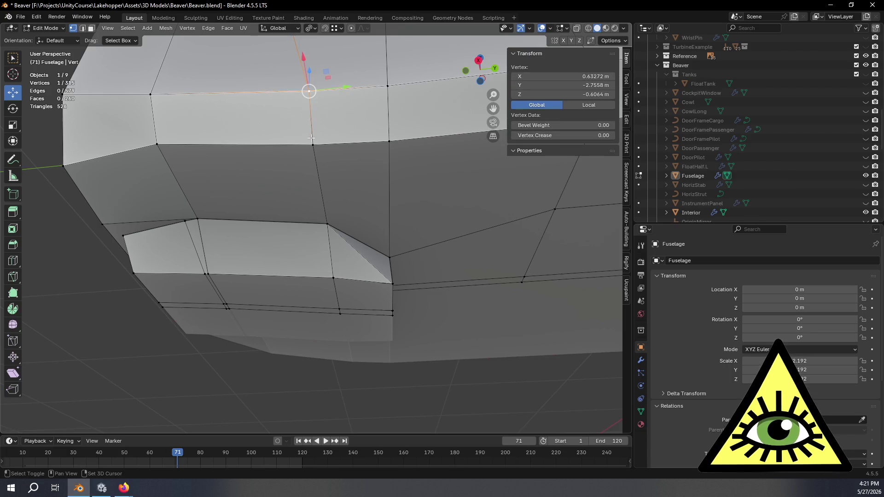
Extend the vertical loop selection and vertex-slide it unclamped by a factor of 0.263, then deselect.
left_click(313, 145, "shift")
left_click(327, 225, "shift")
left_click(333, 278, "shift")
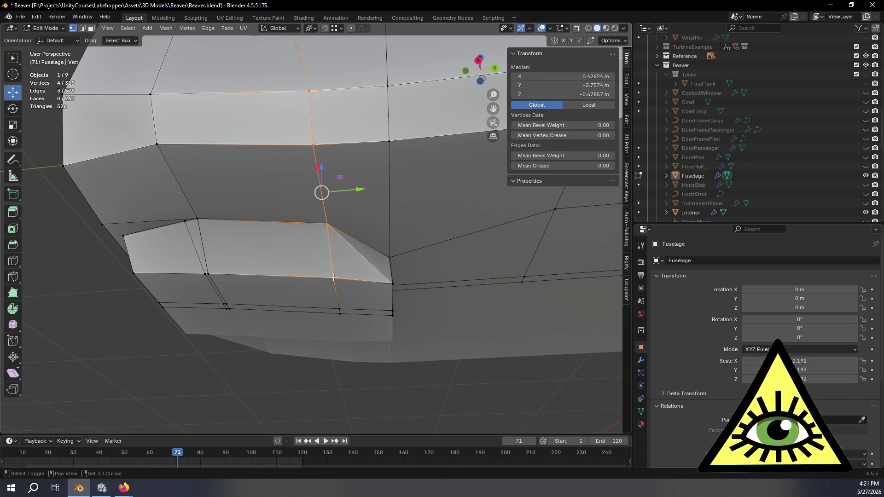
left_click(339, 309, "shift")
left_click(340, 314, "shift")
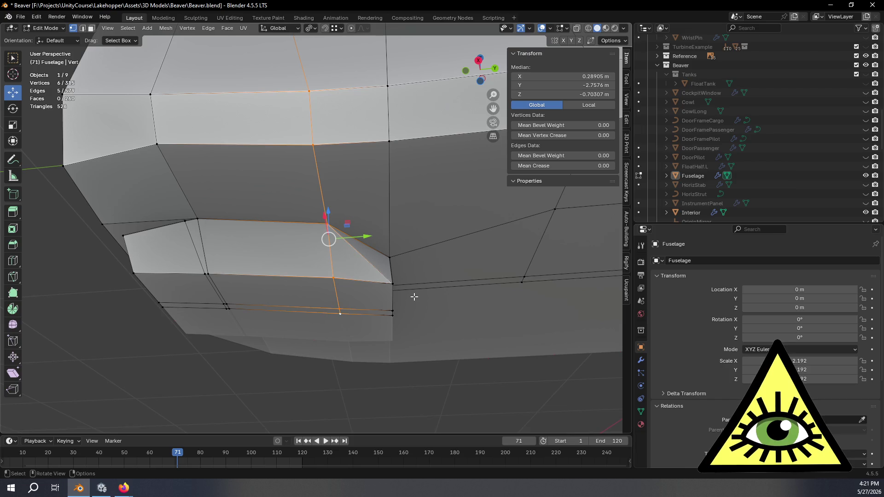
key("shift+v")
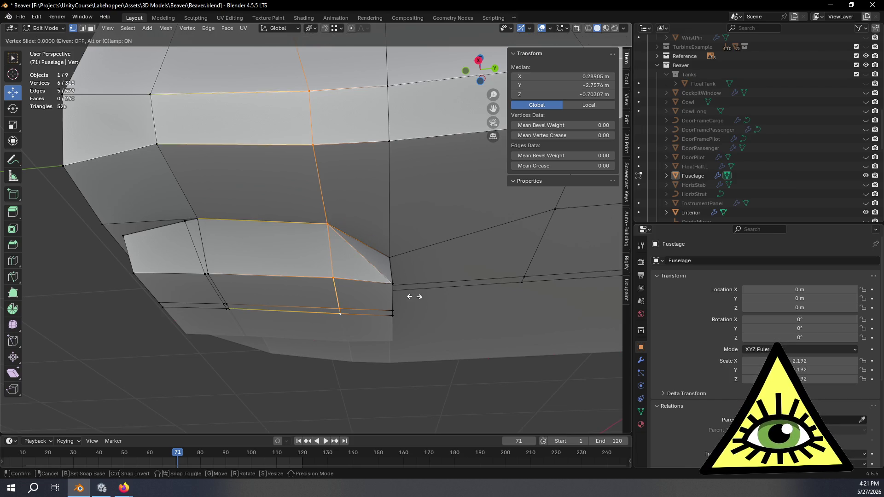
key("c")
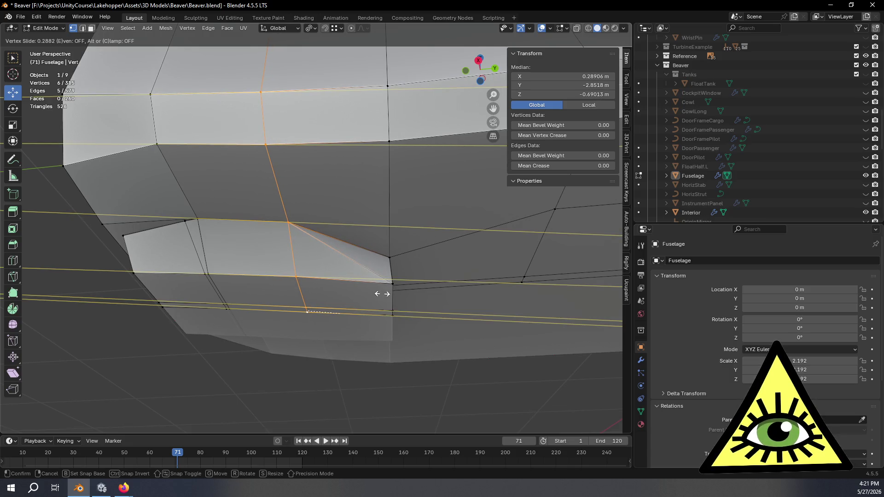
left_click(385, 293)
mouse_move(385, 293)
middle_mouse_down()
mouse_move(372, 312)
mouse_move(323, 325)
mouse_move(336, 332)
mouse_move(420, 291)
mouse_move(460, 341)
mouse_move(450, 339)
mouse_move(436, 322)
mouse_move(485, 315)
mouse_move(367, 302)
mouse_move(351, 292)
mouse_move(343, 310)
mouse_move(316, 319)
mouse_move(474, 323)
mouse_move(460, 322)
middle_mouse_up()
left_click(461, 342)
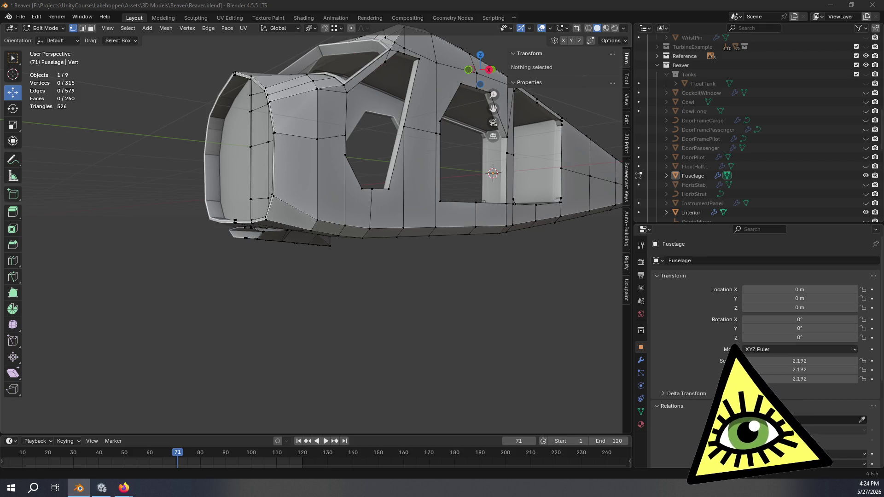
key("alt+Tab")
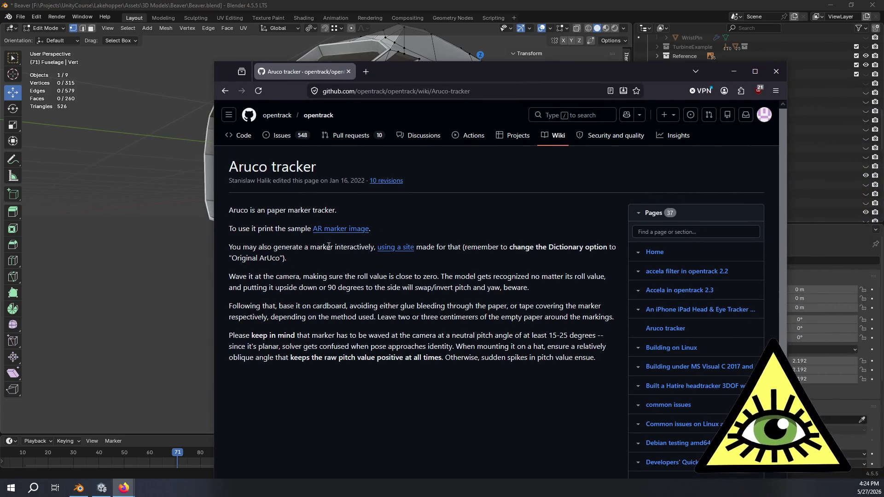
left_click(421, 74)
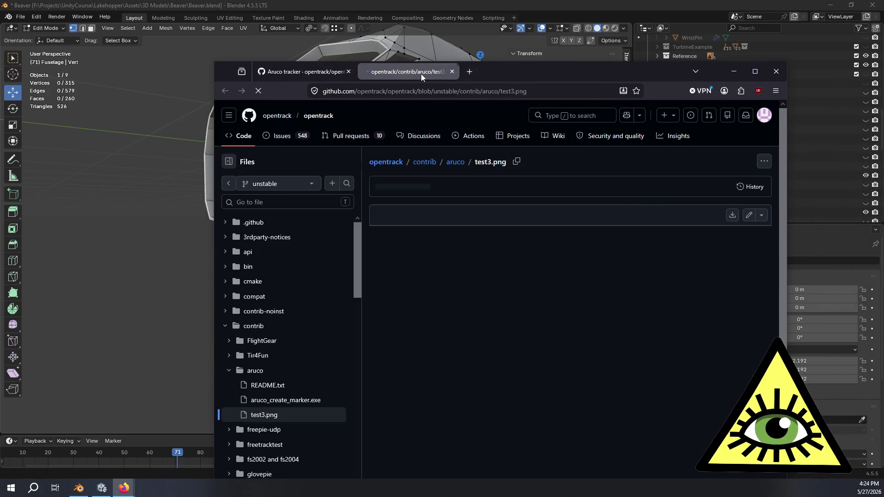
scroll(507, 270, "down", 1)
scroll(548, 288, "up", 1)
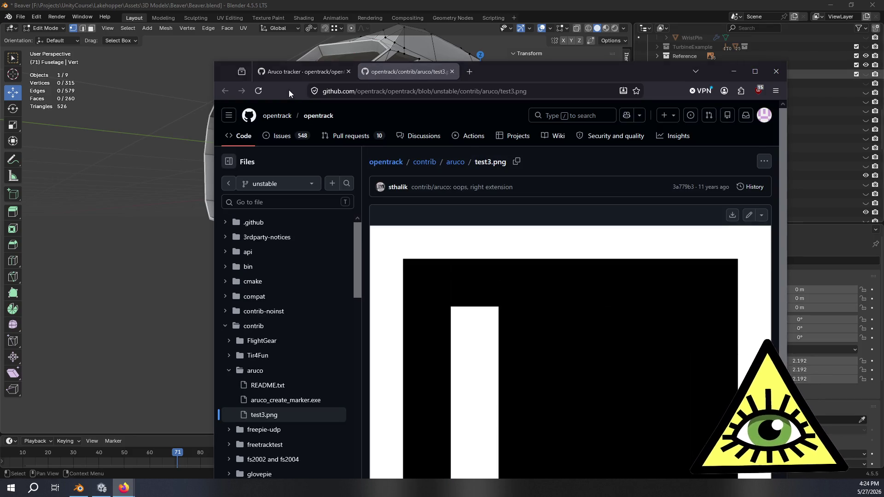
left_click(295, 71)
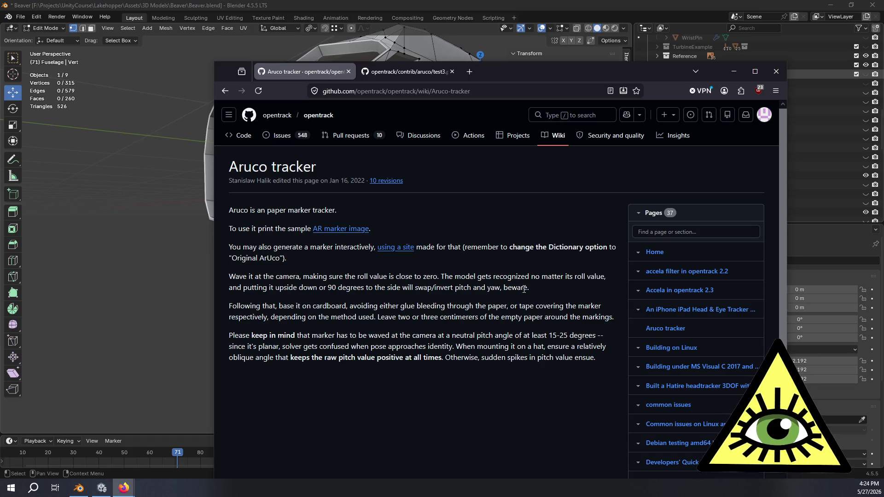
scroll(523, 283, "down", 2)
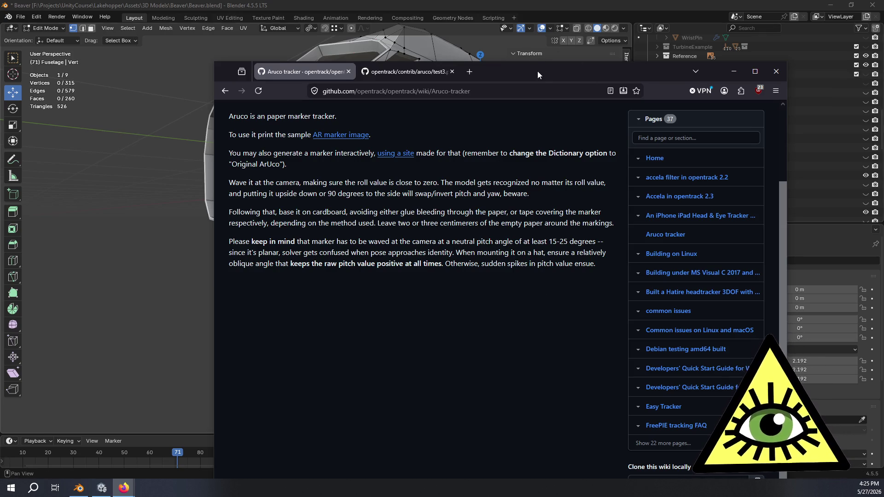
left_click(734, 71)
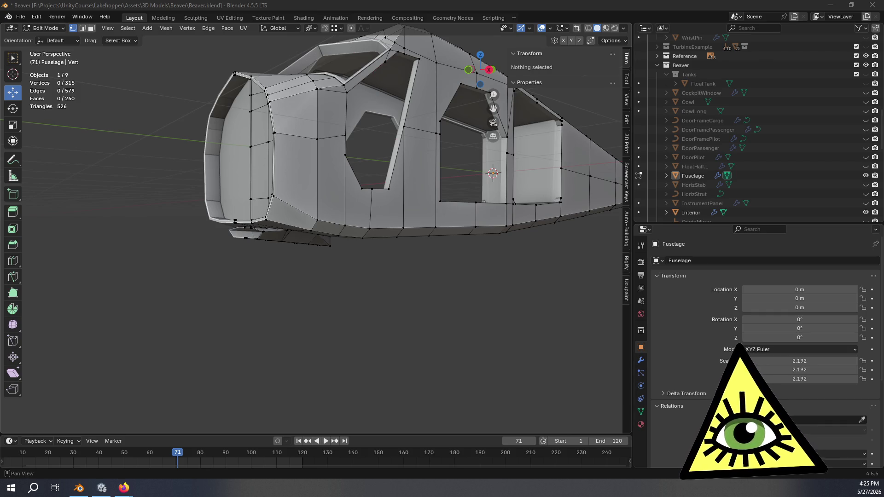
key("alt+Tab")
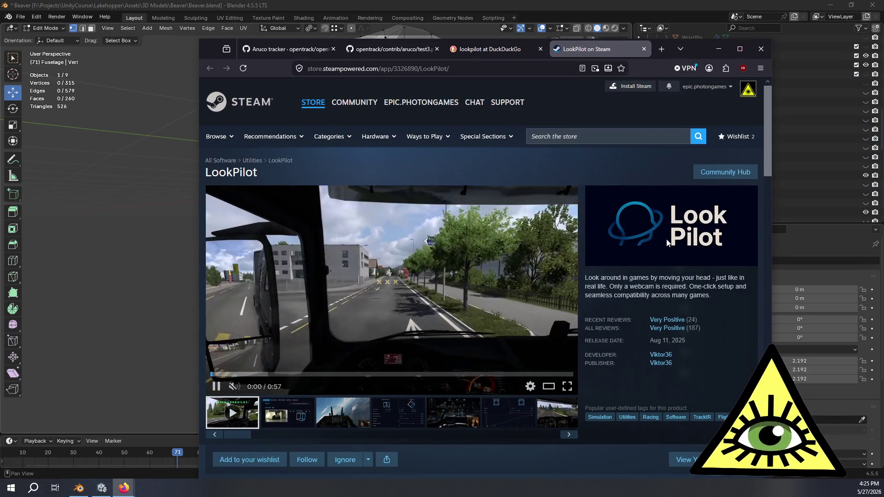
scroll(615, 253, "down", 5)
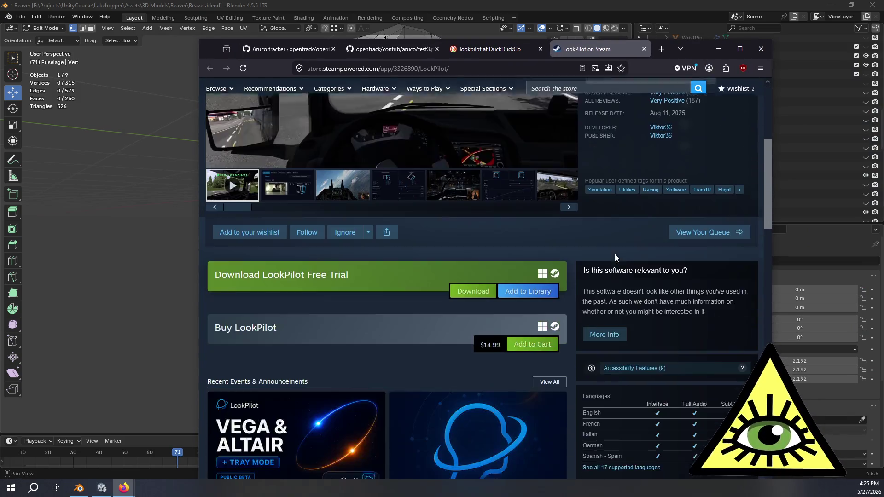
scroll(592, 229, "down", 7)
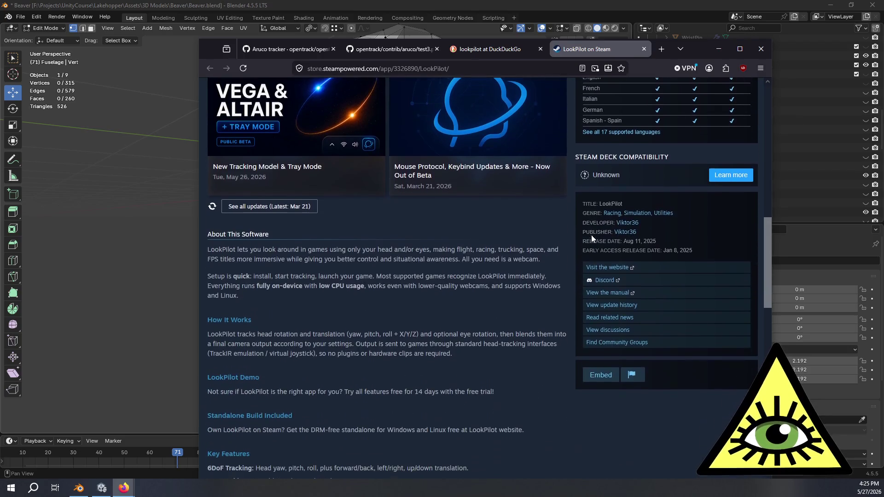
scroll(505, 237, "down", 2)
scroll(358, 231, "down", 3)
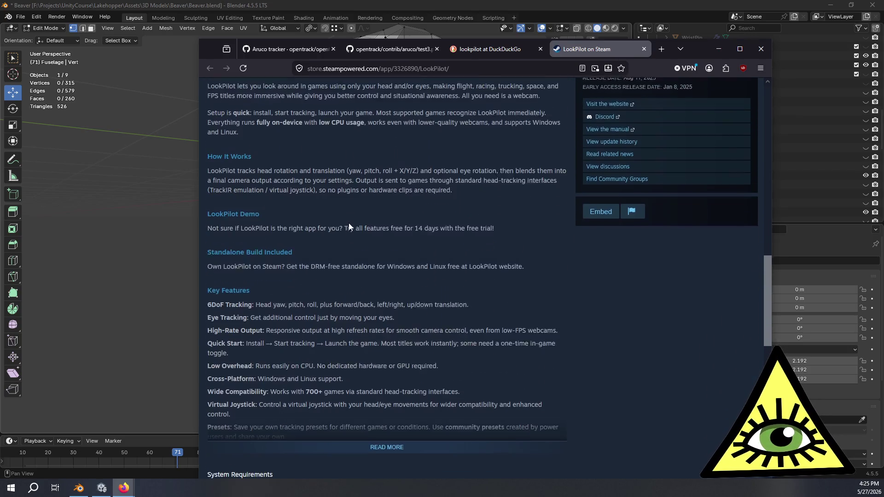
left_click(382, 375)
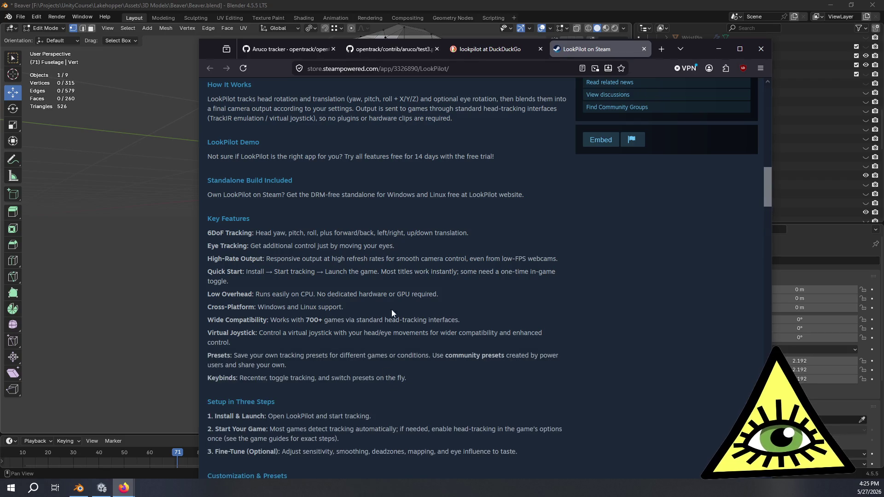
scroll(393, 290, "down", 3)
scroll(412, 271, "up", 10)
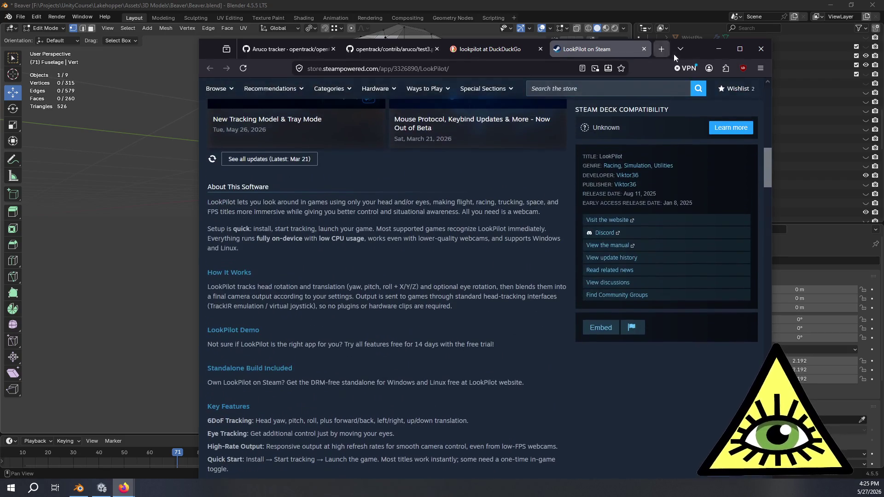
left_click_drag(704, 45, 804, 61)
left_click(818, 49)
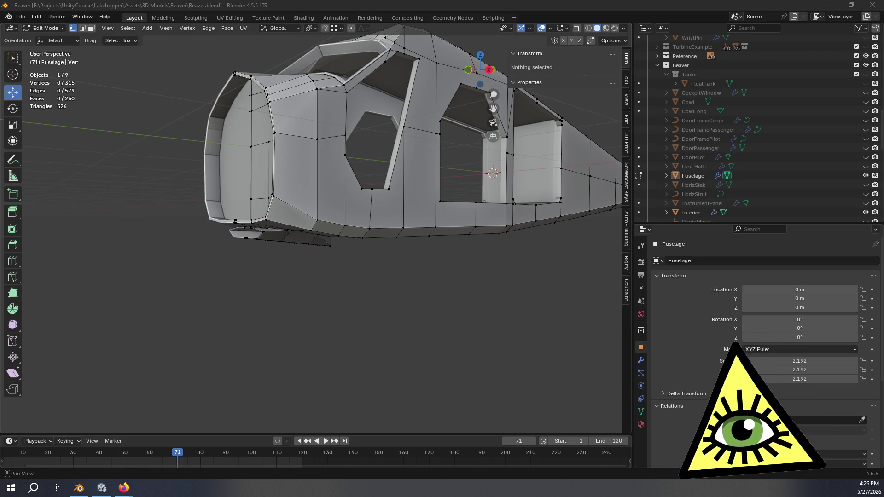
Switch to Firefox on the aitrack GitHub repository and scroll through its README.
key("alt+Tab")
scroll(610, 227, "down", 2)
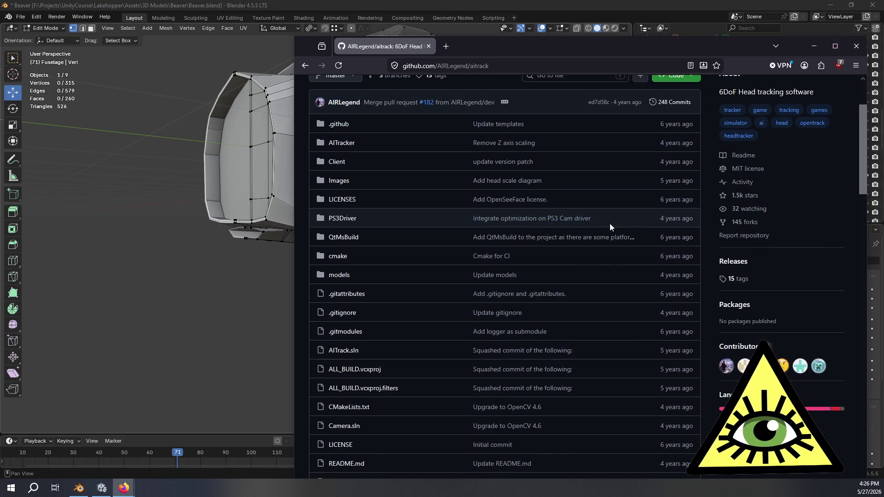
scroll(700, 202, "down", 4)
scroll(714, 209, "up", 6)
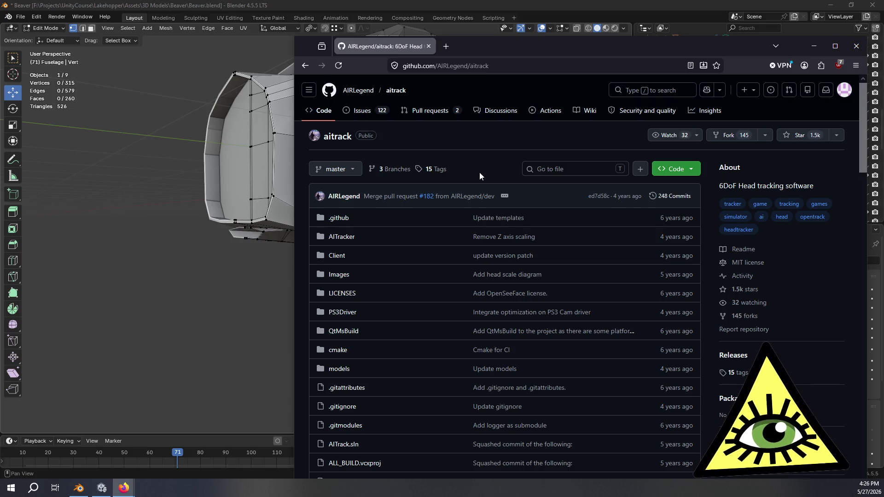
scroll(479, 172, "down", 5)
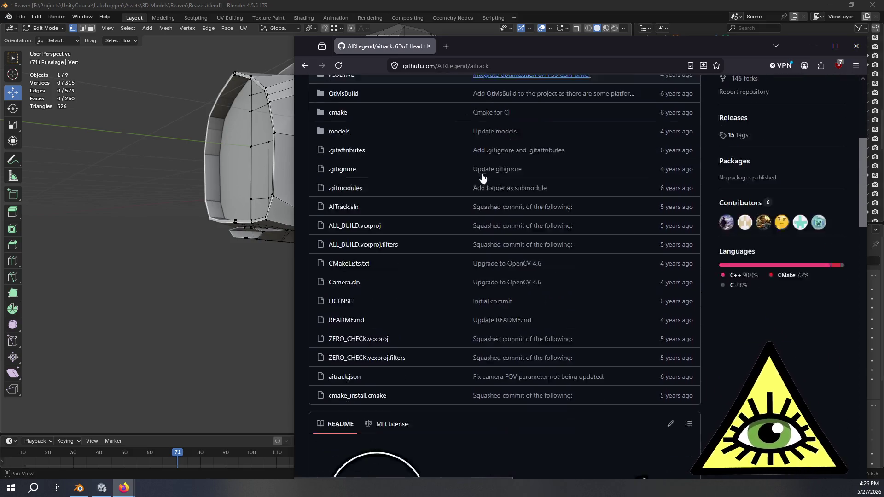
scroll(483, 178, "down", 9)
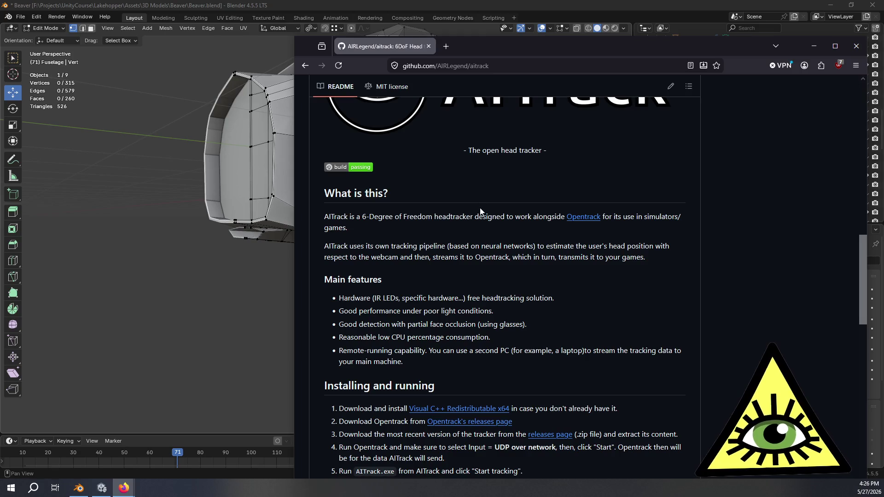
scroll(480, 211, "down", 1)
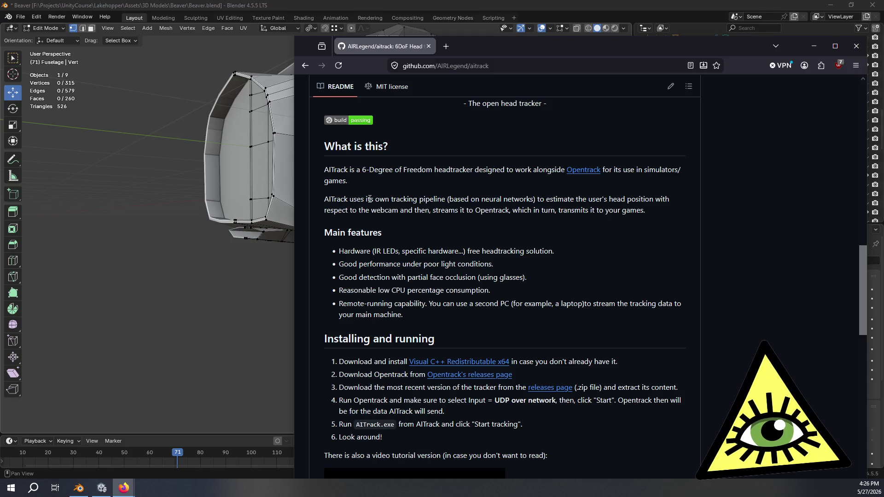
scroll(370, 200, "down", 7)
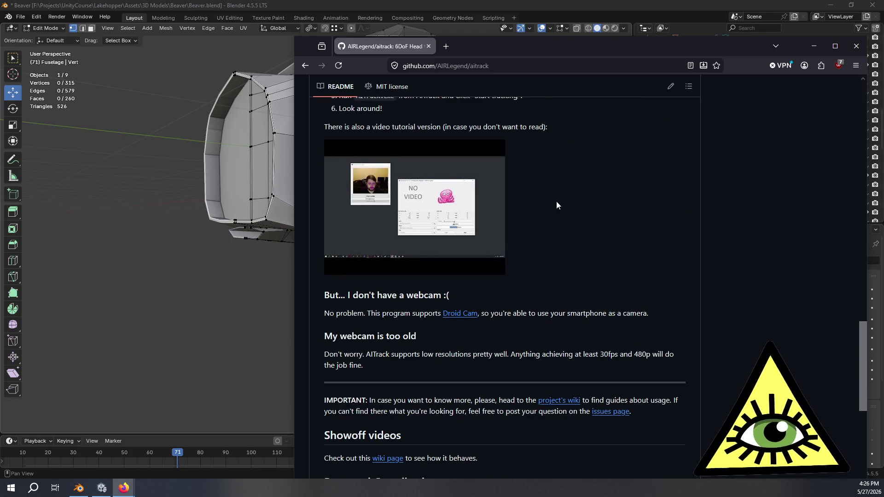
scroll(558, 207, "down", 4)
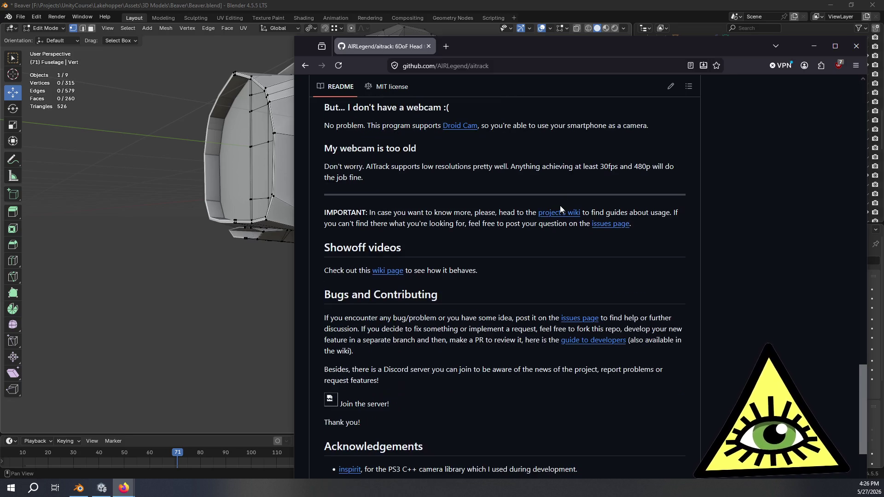
scroll(560, 205, "up", 5)
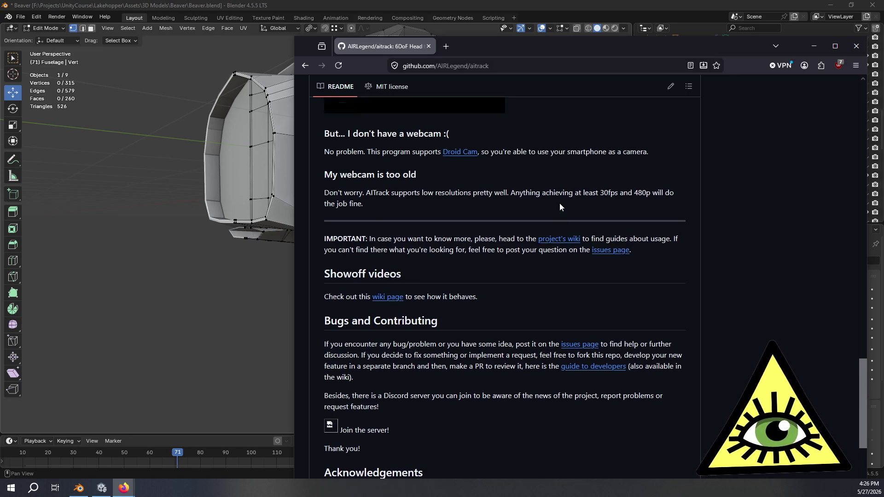
scroll(552, 220, "up", 5)
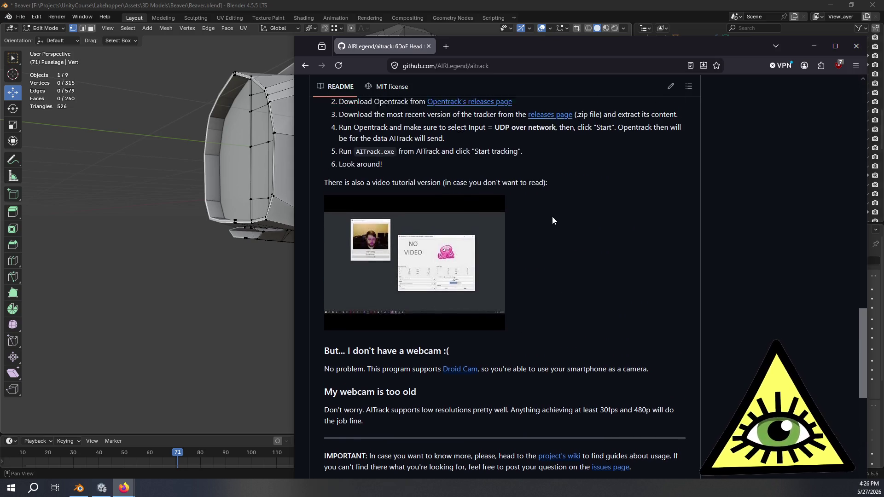
Highlight the 'Reasonable low CPU percentage consumption' feature line, then clear the highlight.
triple_click(530, 240)
left_click(544, 225)
triple_click(558, 242)
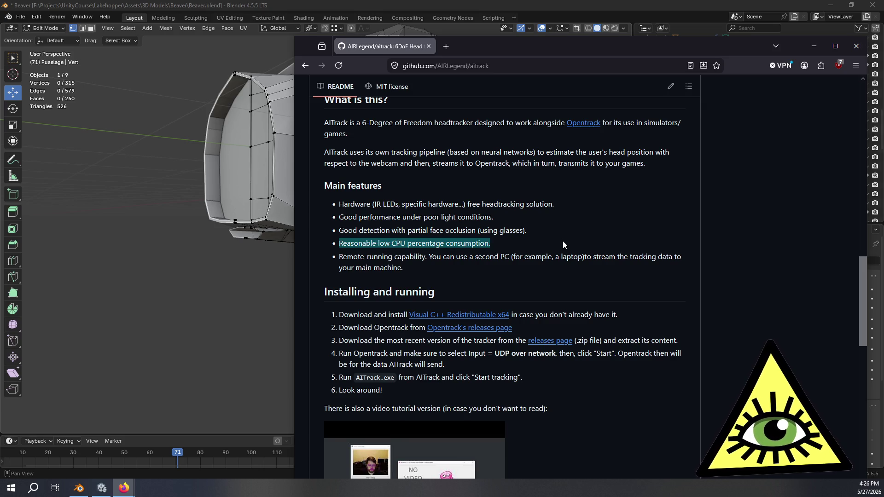
left_click(506, 266)
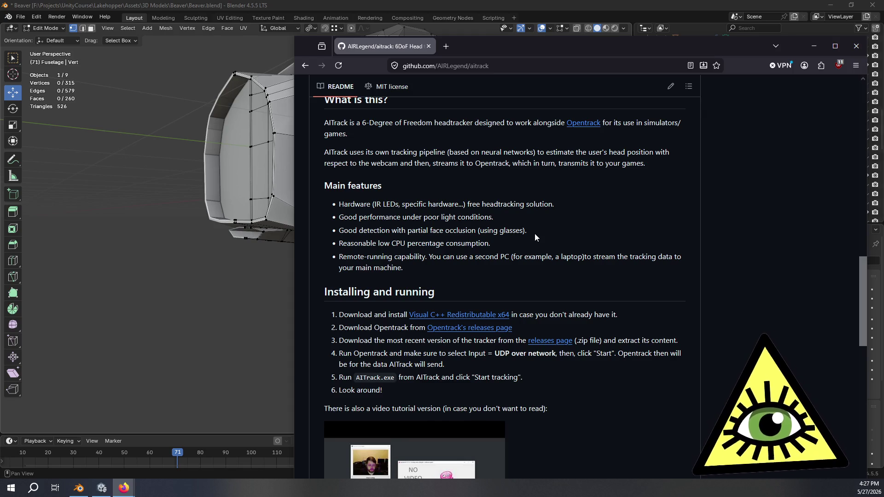
Switch from Firefox back to the Blender window showing the fuselage.
key("alt+Tab")
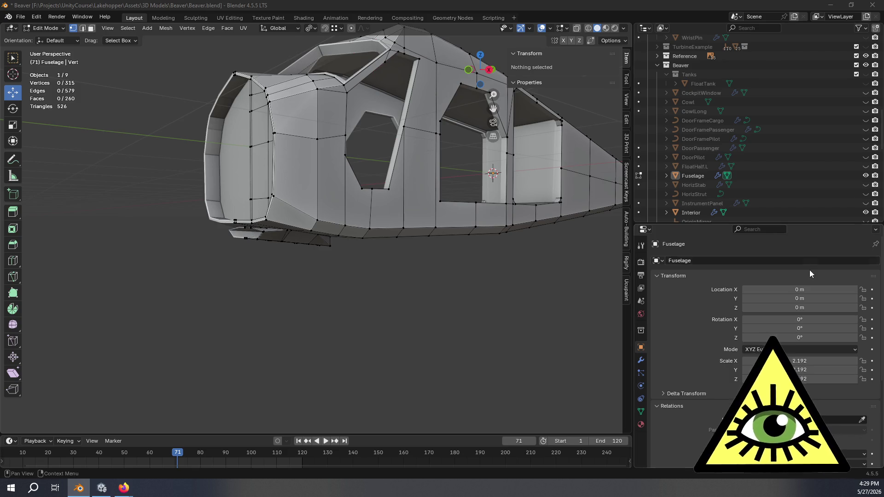
Select the lower side opening's corner vertex and the short edge path below it.
mouse_move(518, 335)
middle_mouse_down()
mouse_move(555, 353)
mouse_move(526, 347)
mouse_move(523, 331)
mouse_move(551, 335)
middle_mouse_up()
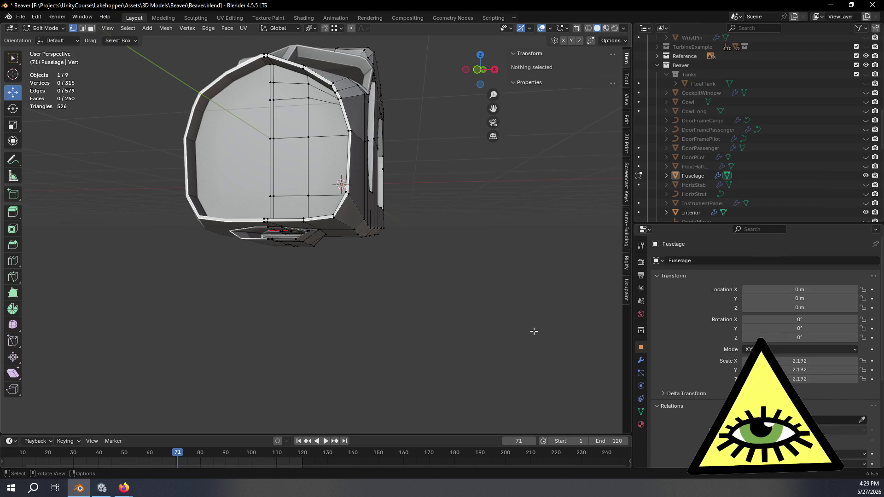
mouse_move(410, 245)
middle_mouse_down()
mouse_move(438, 275)
mouse_move(362, 299)
mouse_move(353, 275)
mouse_move(427, 289)
middle_mouse_up()
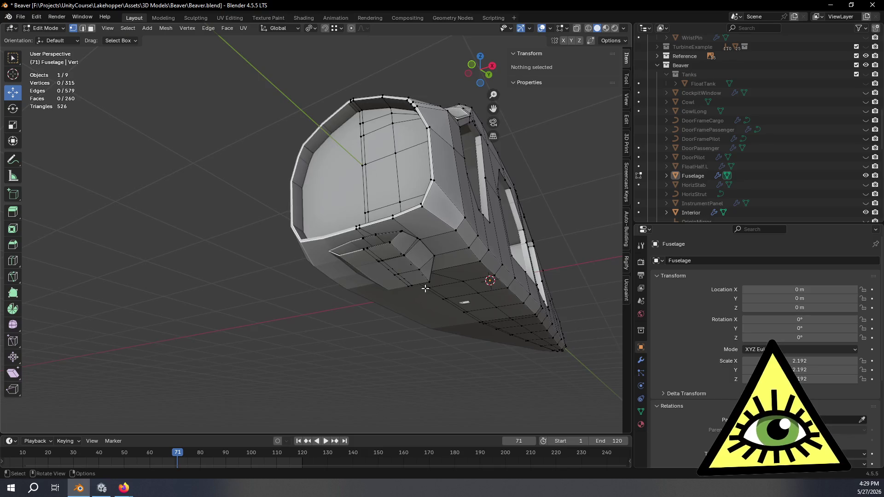
scroll(450, 306, "up", 4)
scroll(450, 306, "down", 2)
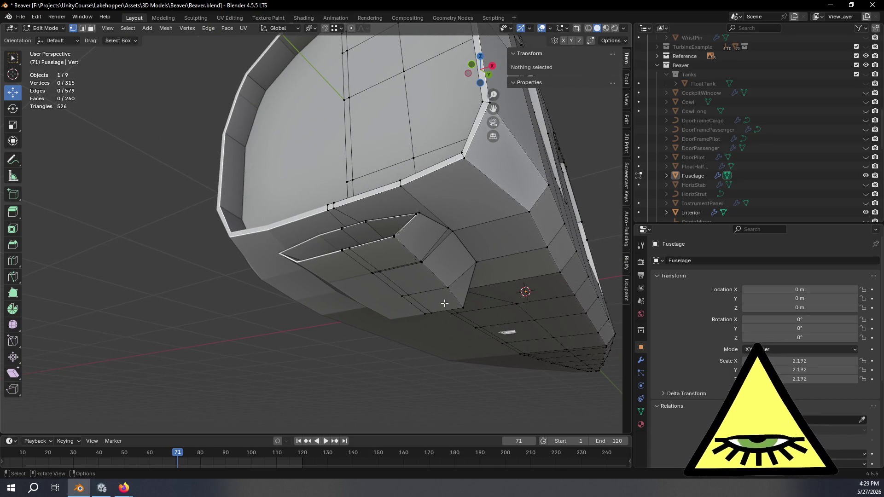
mouse_move(456, 291)
middle_mouse_down()
mouse_move(395, 306)
mouse_move(363, 300)
mouse_move(414, 310)
mouse_move(389, 245)
mouse_move(408, 281)
mouse_move(456, 276)
mouse_move(403, 217)
middle_mouse_up()
left_click(399, 208)
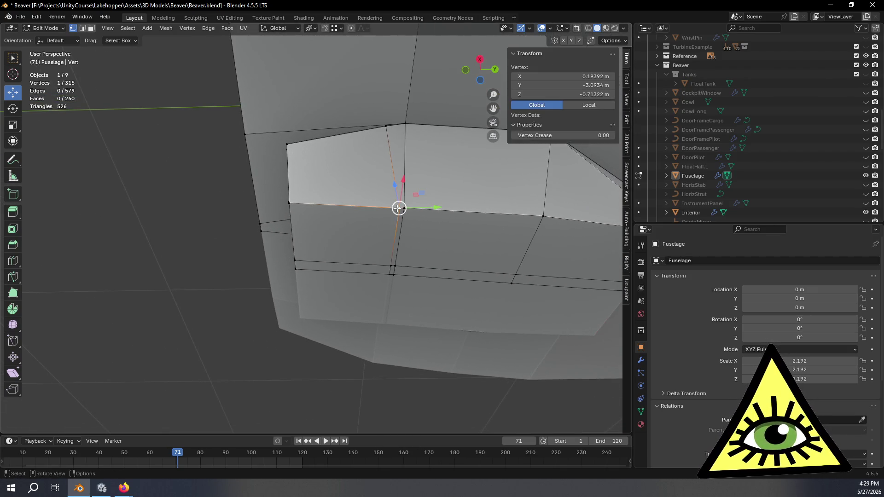
left_click(388, 266, "ctrl")
Frame the fuselage in view and start a vertex slide on the selection.
scroll(469, 249, "up", 2, "shift")
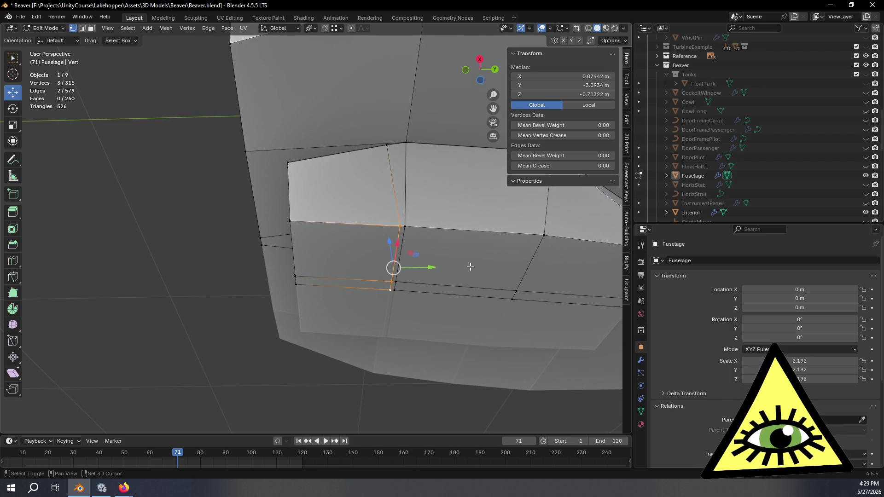
key("shift+c")
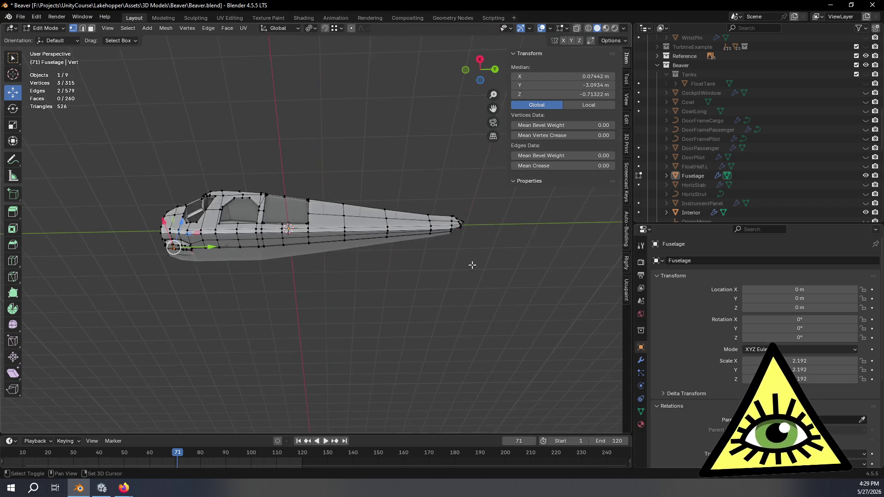
scroll(182, 267, "up", 5)
scroll(435, 238, "up", 5)
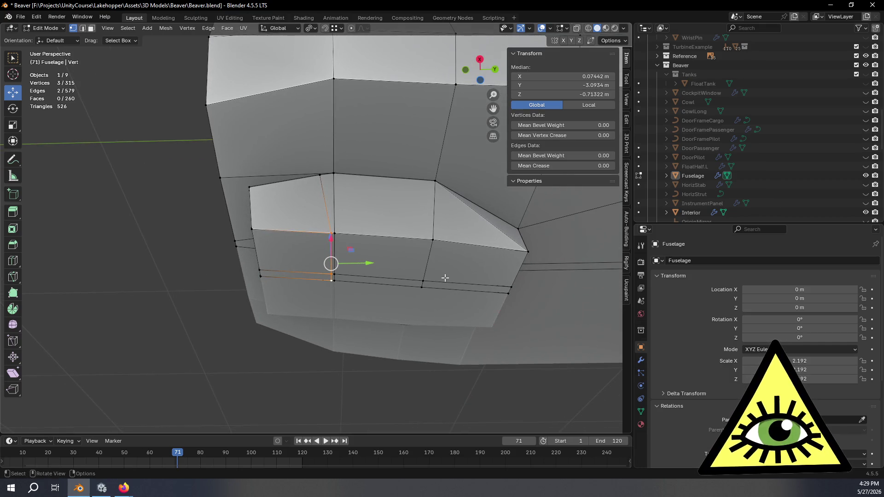
key("shift+v")
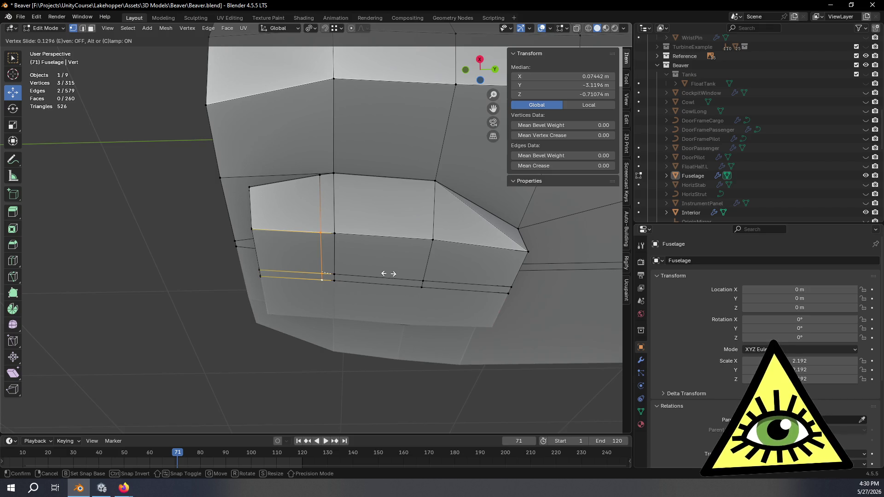
Confirm the vertex slide of the corner edge and clear the selection.
left_click(388, 274)
mouse_move(388, 274)
middle_mouse_down()
mouse_move(410, 317)
mouse_move(385, 343)
mouse_move(380, 322)
mouse_move(452, 290)
mouse_move(482, 298)
mouse_move(510, 322)
mouse_move(482, 330)
mouse_move(468, 278)
mouse_move(354, 269)
mouse_move(326, 288)
mouse_move(379, 316)
mouse_move(443, 332)
mouse_move(407, 330)
mouse_move(459, 292)
middle_mouse_up()
left_click(385, 343)
Select the edge path at the opening's lower corner and nudge it slightly down in Right Ortho.
scroll(483, 330, "up", 3)
left_click(399, 249)
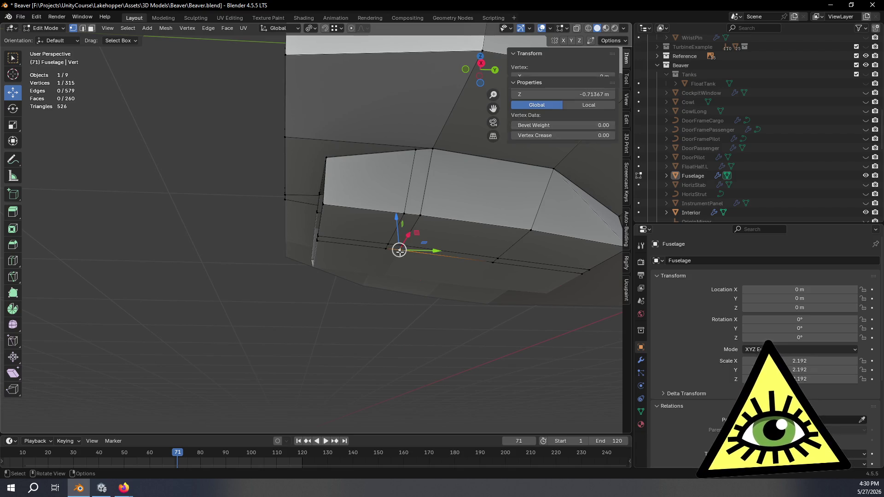
left_click(421, 215, "shift")
left_click(493, 262, "shift")
mouse_move(493, 262)
middle_mouse_down()
mouse_move(513, 296)
mouse_move(400, 294)
mouse_move(405, 308)
mouse_move(446, 280)
middle_mouse_up()
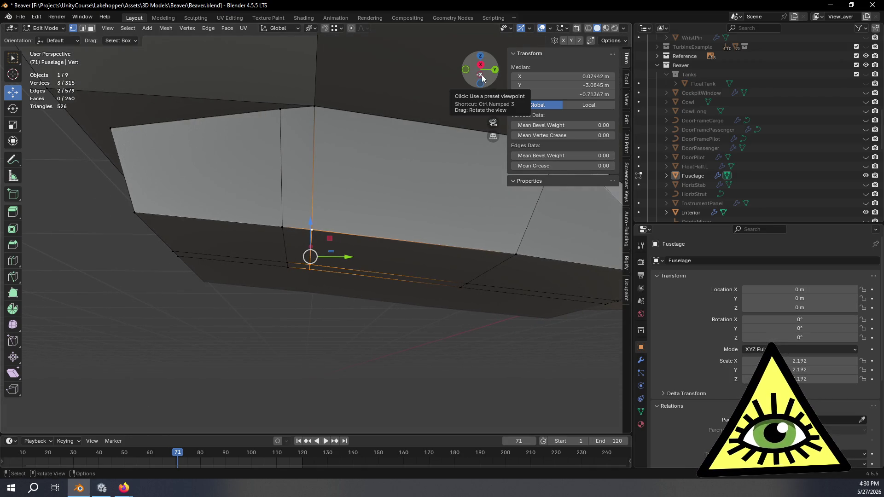
mouse_move(482, 77)
left_mouse_down()
mouse_move(388, 246)
mouse_move(394, 284)
mouse_move(391, 276)
left_mouse_up()
scroll(387, 216, "up", 4)
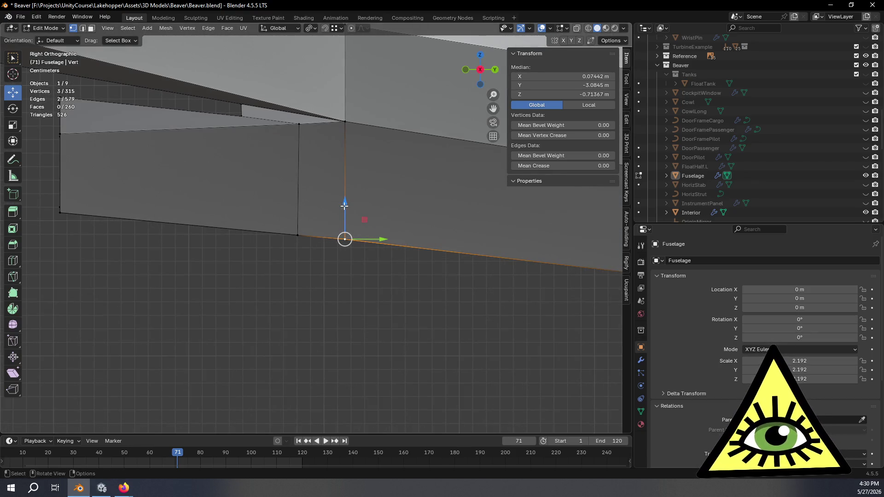
left_click_drag(345, 206, 356, 207)
left_click(316, 292)
Restore the three-vertex selection with undo, then deselect all vertices.
mouse_move(316, 292)
middle_mouse_down()
mouse_move(404, 261)
mouse_move(455, 268)
mouse_move(447, 281)
mouse_move(378, 308)
mouse_move(404, 310)
mouse_move(396, 312)
middle_mouse_up()
key("ctrl+z")
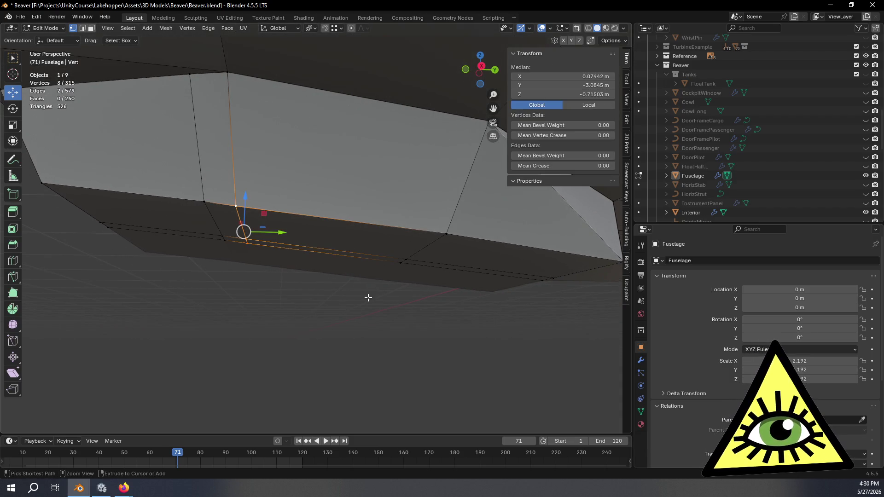
left_click(286, 318)
mouse_move(286, 318)
middle_mouse_down()
mouse_move(387, 244)
mouse_move(382, 229)
mouse_move(410, 179)
middle_mouse_up()
scroll(385, 284, "down", 2)
scroll(391, 233, "up", 3)
Toggle X-ray and pass briefly through Object Mode back into Edit Mode.
key("alt+z")
key("alt+z")
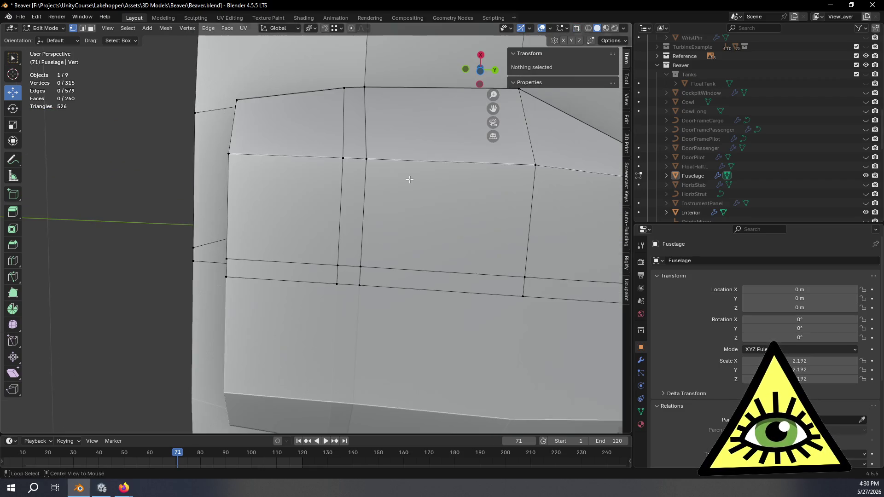
key("Tab")
mouse_move(222, 268)
middle_mouse_down()
mouse_move(211, 239)
mouse_move(228, 168)
mouse_move(235, 178)
mouse_move(210, 332)
mouse_move(296, 280)
mouse_move(375, 260)
mouse_move(348, 275)
mouse_move(320, 261)
mouse_move(410, 270)
mouse_move(435, 290)
mouse_move(422, 291)
mouse_move(438, 293)
mouse_move(385, 291)
mouse_move(363, 271)
mouse_move(359, 246)
mouse_move(374, 220)
mouse_move(378, 276)
mouse_move(416, 263)
mouse_move(406, 146)
mouse_move(432, 206)
mouse_move(416, 186)
middle_mouse_up()
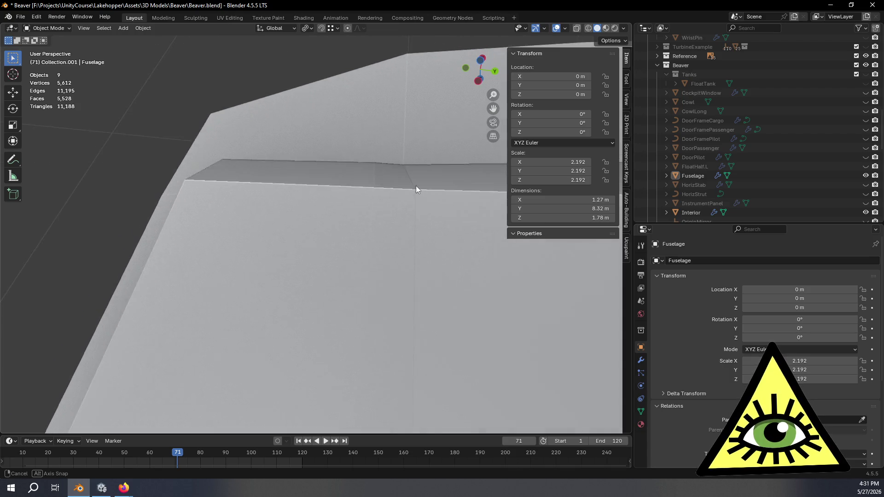
key("Tab")
Select two vertices above the opening and join them with a new edge.
left_click(374, 189)
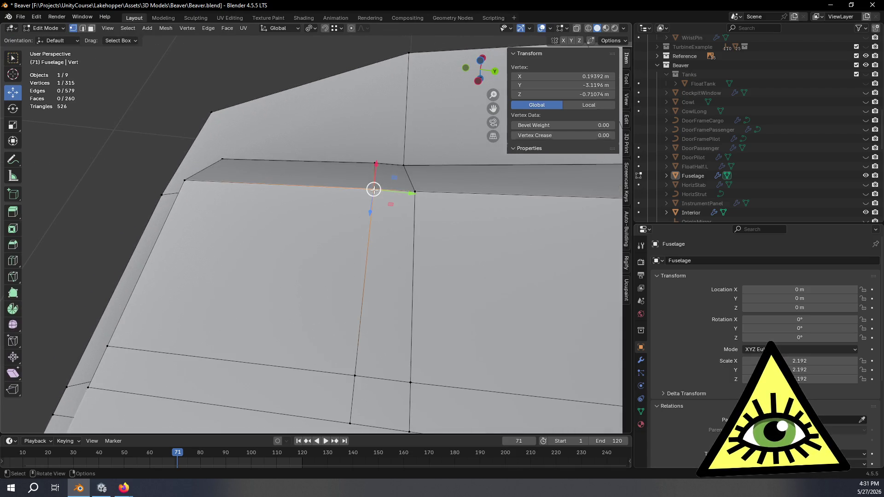
left_click(375, 163)
mouse_move(450, 236)
middle_mouse_down()
mouse_move(449, 341)
mouse_move(453, 322)
mouse_move(420, 239)
mouse_move(453, 187)
middle_mouse_up()
left_click(447, 189)
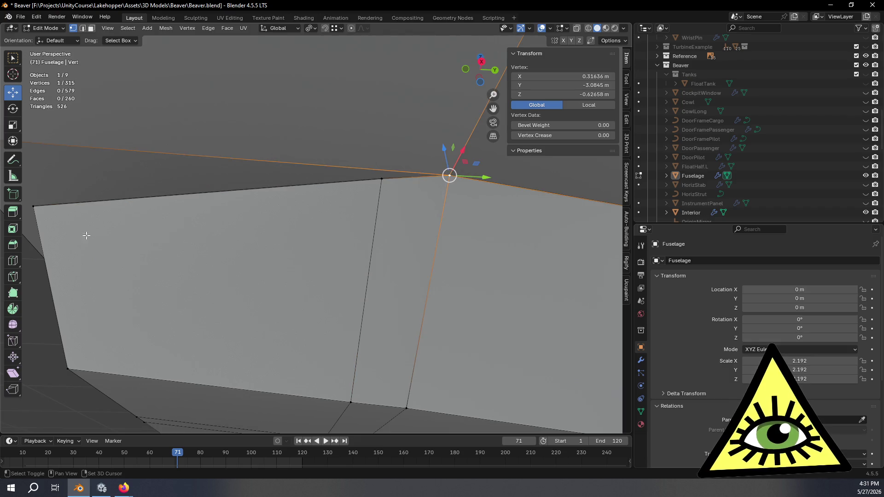
left_click(36, 210, "shift")
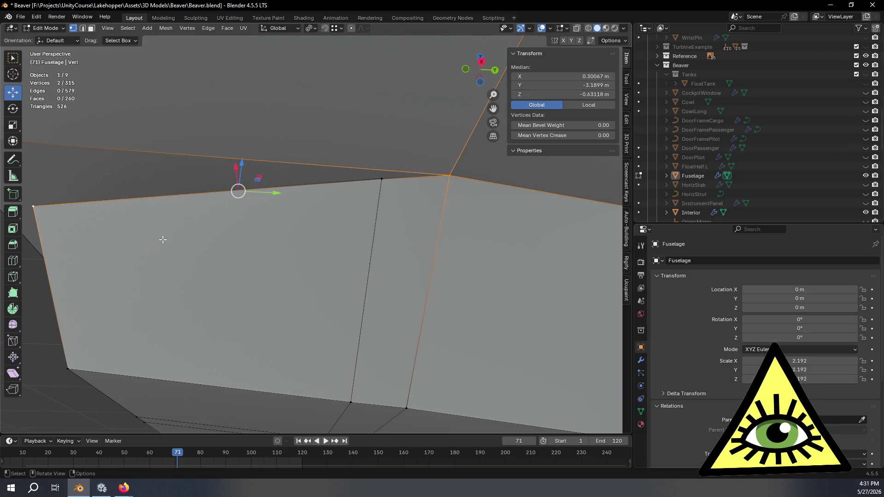
key("alt+z")
key("f")
Select only the corner vertex in Front Ortho, setting snap to Edge and pivot to Bounding Box Center.
left_click(380, 176)
mouse_move(381, 178)
middle_mouse_down()
mouse_move(434, 199)
mouse_move(466, 227)
middle_mouse_up()
left_click(467, 69)
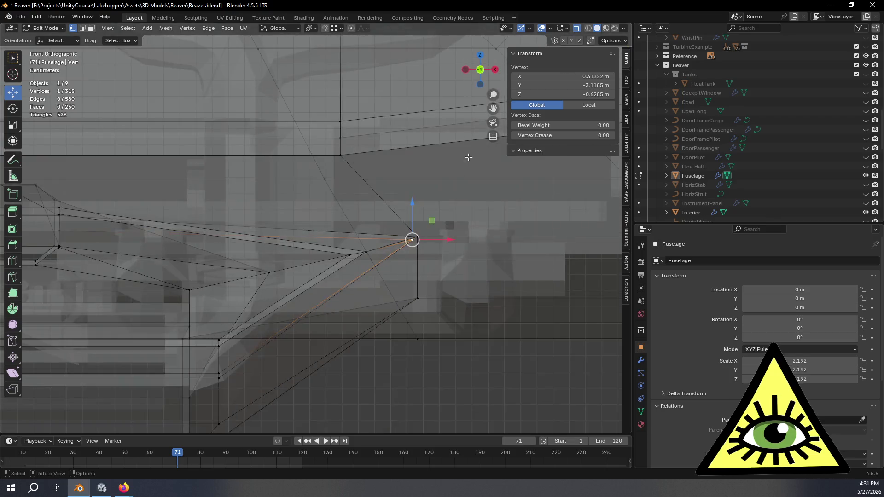
scroll(453, 300, "up", 2)
scroll(454, 301, "down", 2)
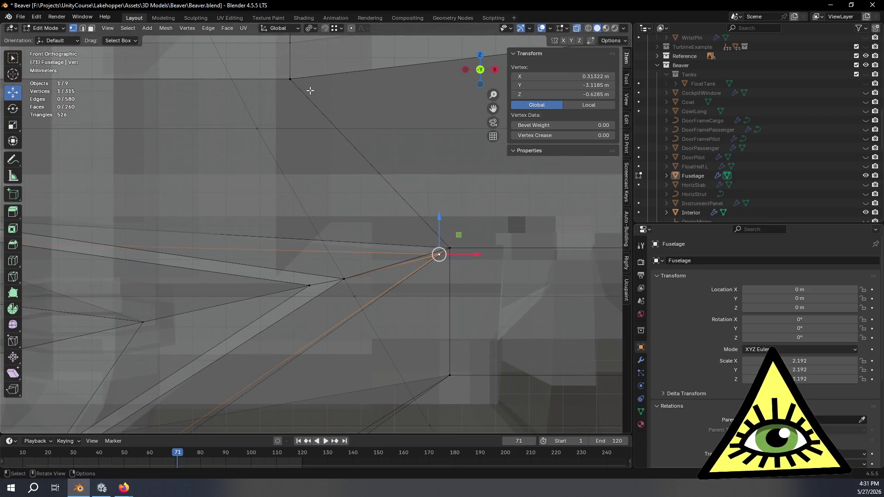
left_click(336, 28)
left_click(321, 103)
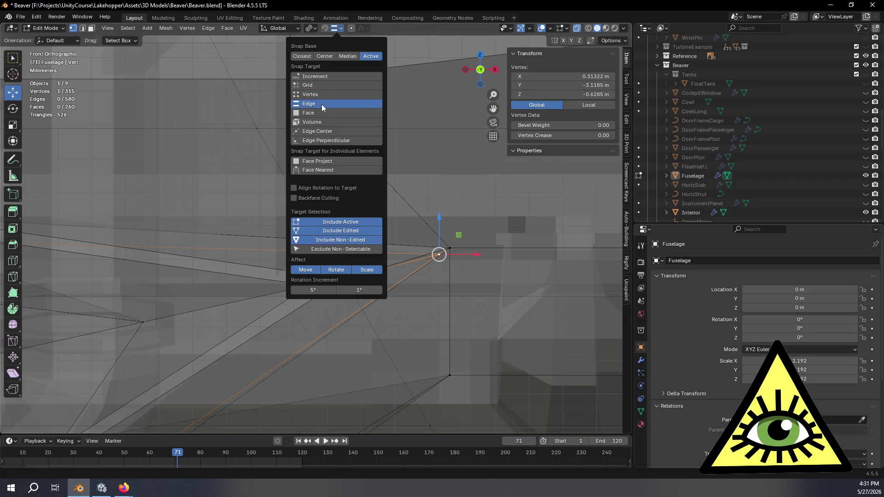
left_click(311, 29)
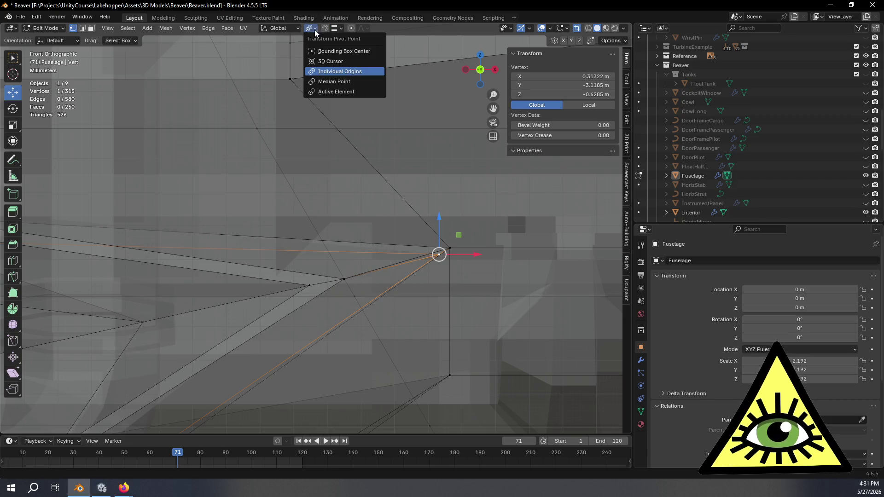
left_click(324, 52)
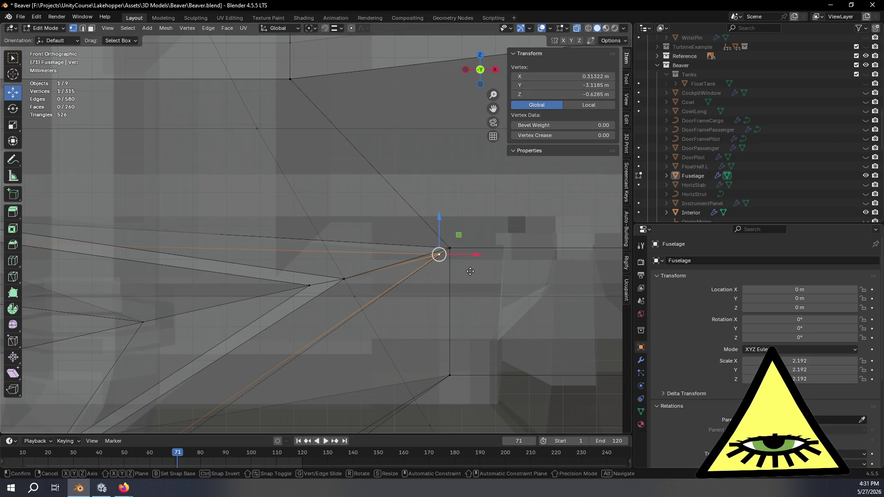
Move the corner vertex with Y excluded (G, Shift+Y), then toggle Object Mode and back.
key("g")
key("shift+y")
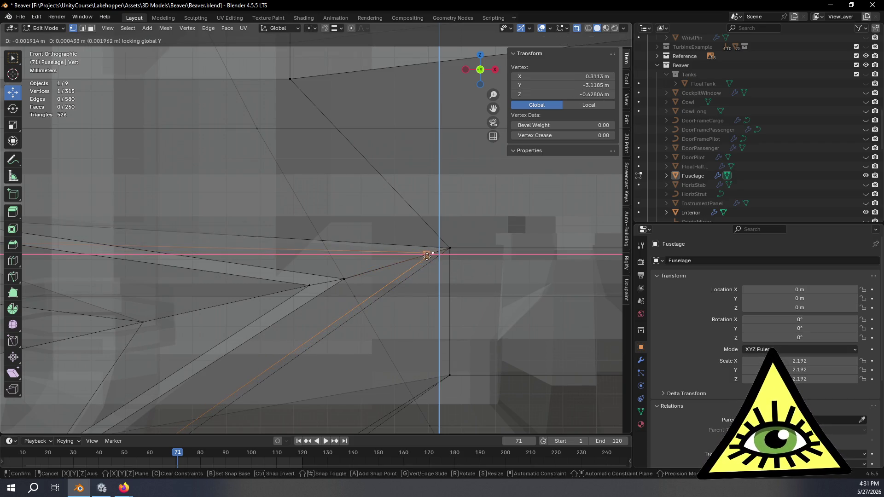
left_click(427, 254)
mouse_move(427, 254)
middle_mouse_down()
mouse_move(498, 271)
mouse_move(429, 237)
mouse_move(457, 267)
mouse_move(417, 264)
mouse_move(412, 221)
mouse_move(442, 219)
mouse_move(430, 216)
mouse_move(431, 292)
mouse_move(395, 302)
mouse_move(330, 341)
mouse_move(348, 341)
mouse_move(318, 342)
mouse_move(367, 332)
mouse_move(402, 270)
mouse_move(402, 345)
mouse_move(407, 316)
mouse_move(388, 320)
mouse_move(330, 300)
mouse_move(361, 312)
mouse_move(344, 243)
mouse_move(345, 274)
middle_mouse_up()
key("Tab")
scroll(443, 286, "up", 5)
key("Tab")
Select four vertices around the lower side opening and frame them in view.
left_click(298, 379)
left_click(299, 378, "shift")
left_click(325, 340, "shift")
left_click(349, 220, "shift")
mouse_move(349, 223)
middle_mouse_down()
mouse_move(367, 266)
mouse_move(356, 261)
middle_mouse_up()
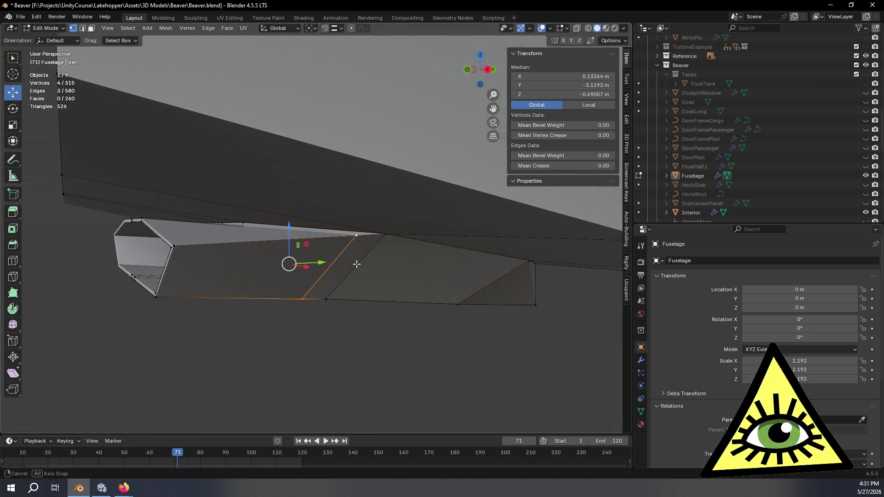
key("x")
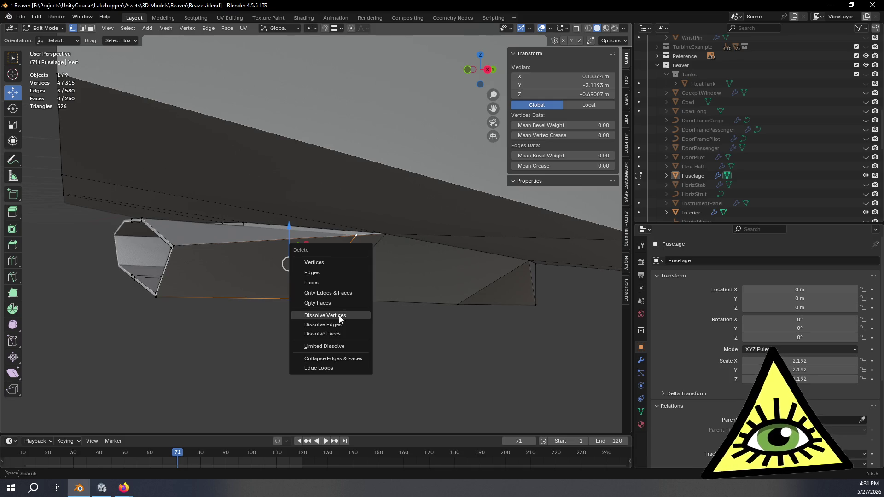
key("Escape")
key("KP_Decimal")
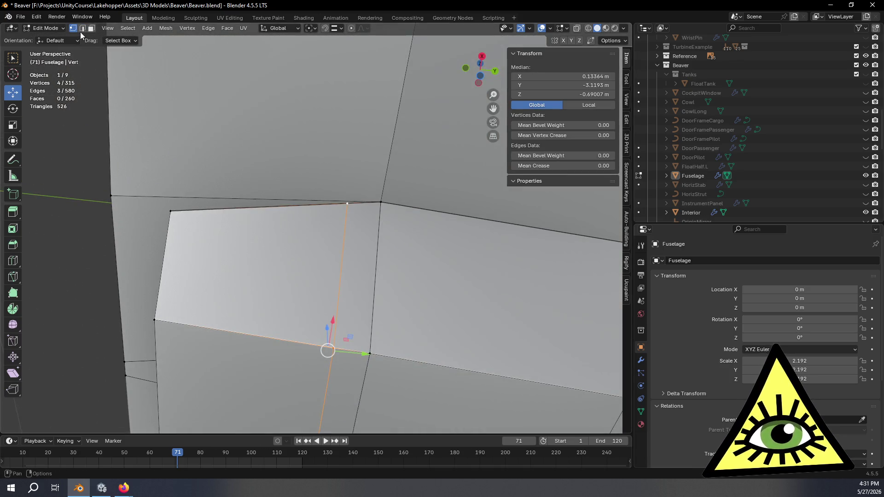
Dissolve the selected edges in edge select mode, leaving 312 vertices and 257 faces.
left_click(82, 29)
mouse_move(341, 216)
middle_mouse_down()
mouse_move(375, 268)
mouse_move(316, 259)
mouse_move(385, 272)
mouse_move(361, 273)
mouse_move(347, 238)
mouse_move(351, 248)
middle_mouse_up()
key("x")
left_click(350, 227)
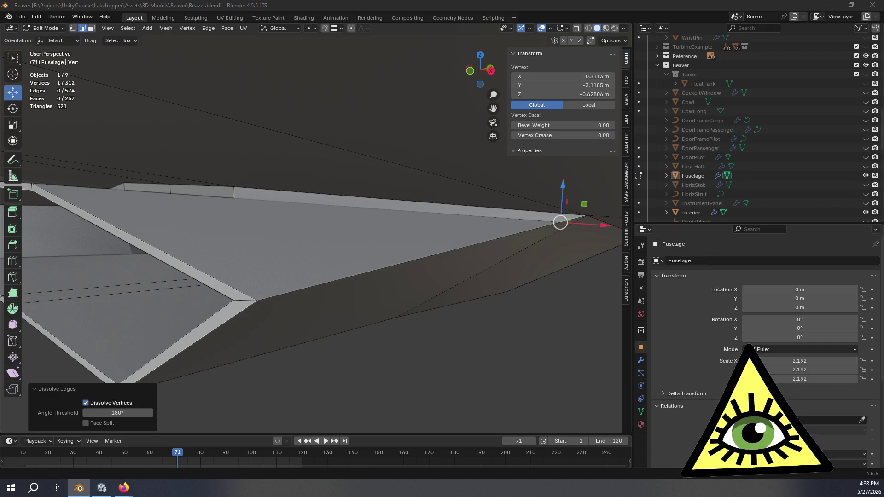
Bring Firefox forward on Unity Input System's Joystick support page.
key("alt+Tab")
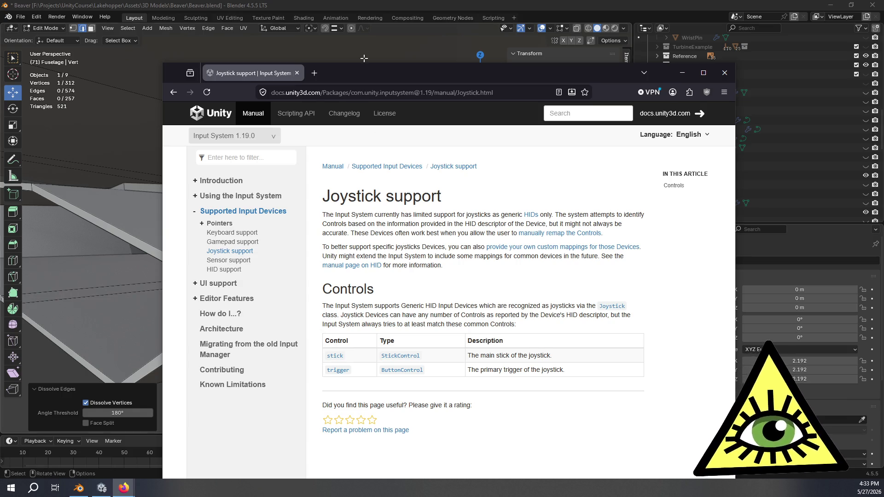
Drag the browser aside to view the Blender fuselage, then bring the Rewired docs forward.
left_click_drag(364, 79, 883, 99)
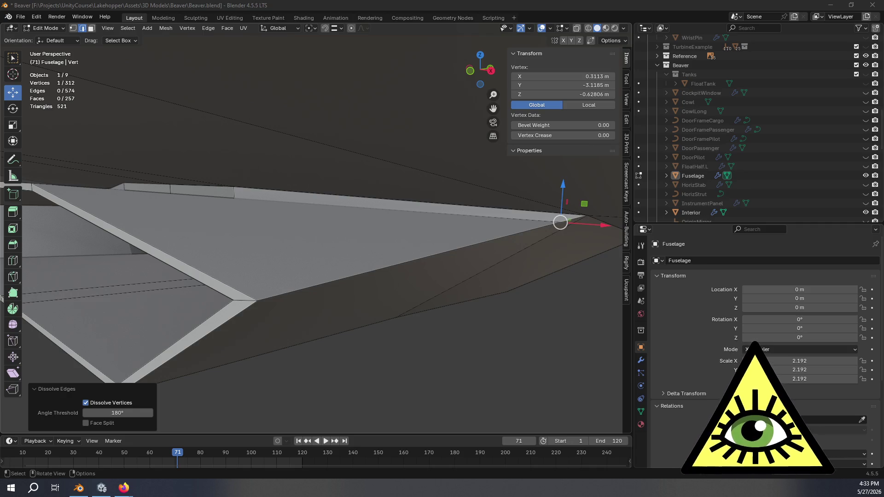
key("alt+Tab")
Scroll the Rewired Supported Controllers tables and select the VKB-Sim Gladiator MKII entry.
scroll(528, 223, "down", 5)
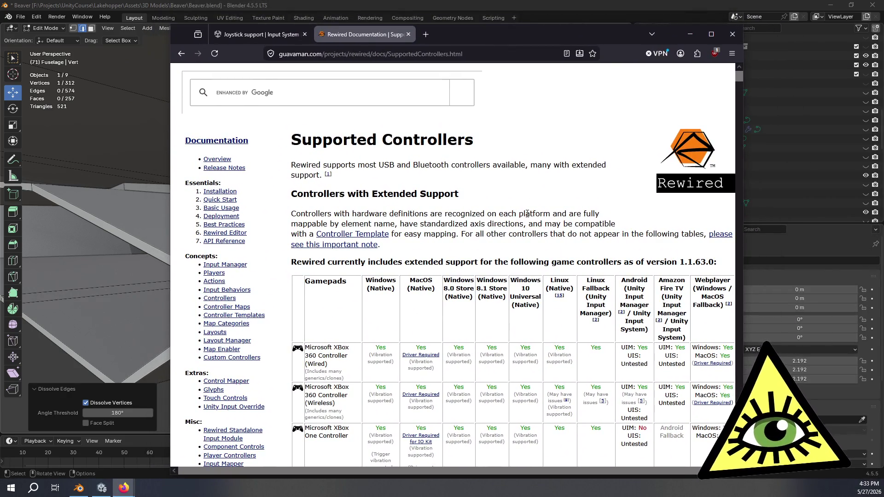
scroll(528, 224, "down", 10)
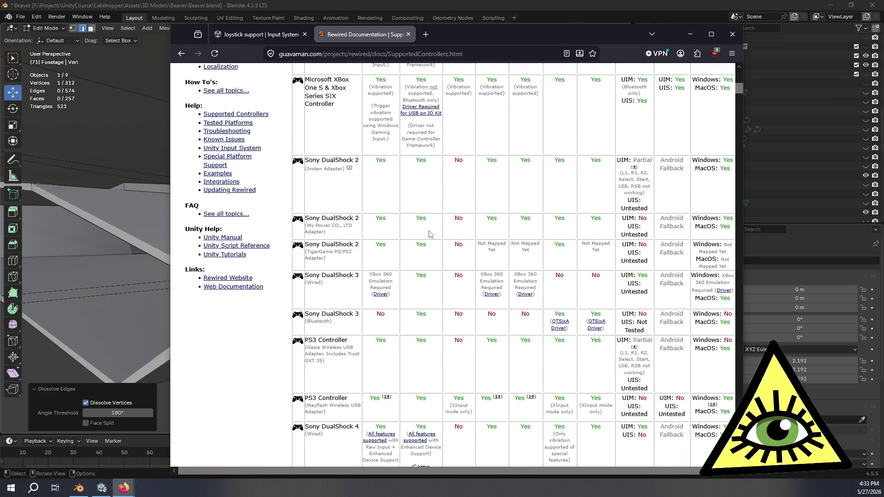
scroll(433, 237, "down", 5)
scroll(433, 236, "down", 5)
scroll(433, 233, "down", 20)
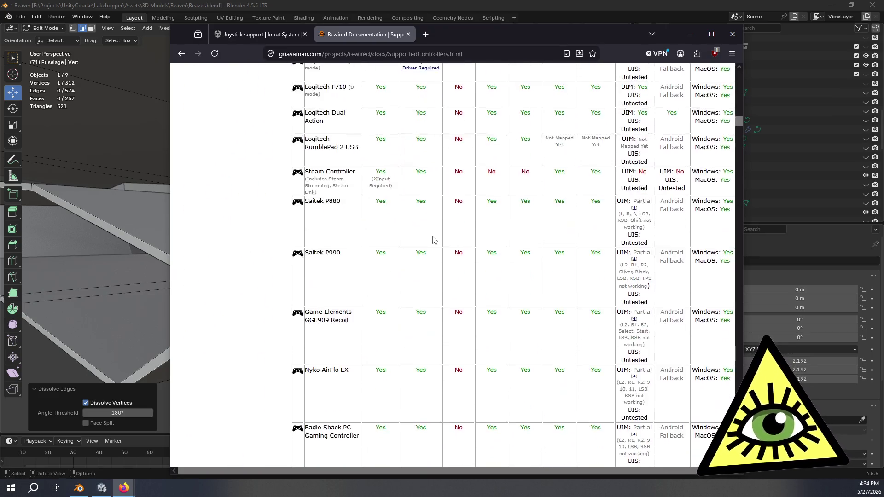
scroll(437, 239, "down", 8)
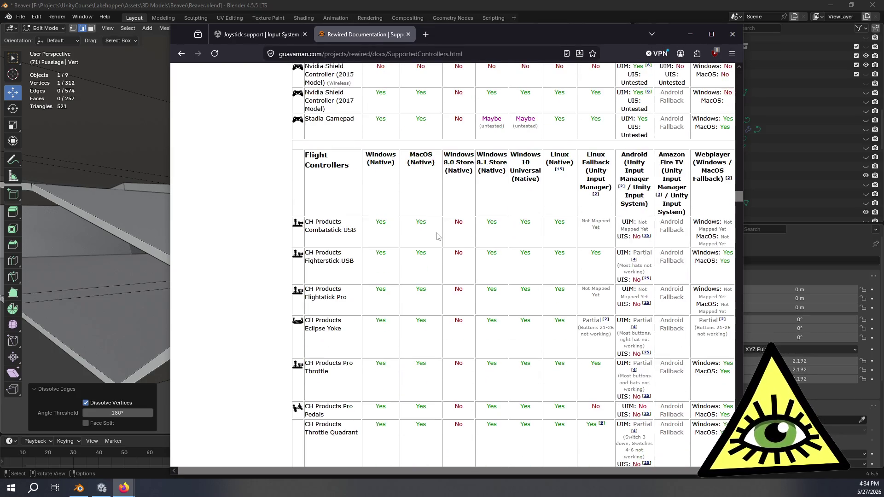
scroll(436, 237, "up", 14)
scroll(400, 235, "down", 14)
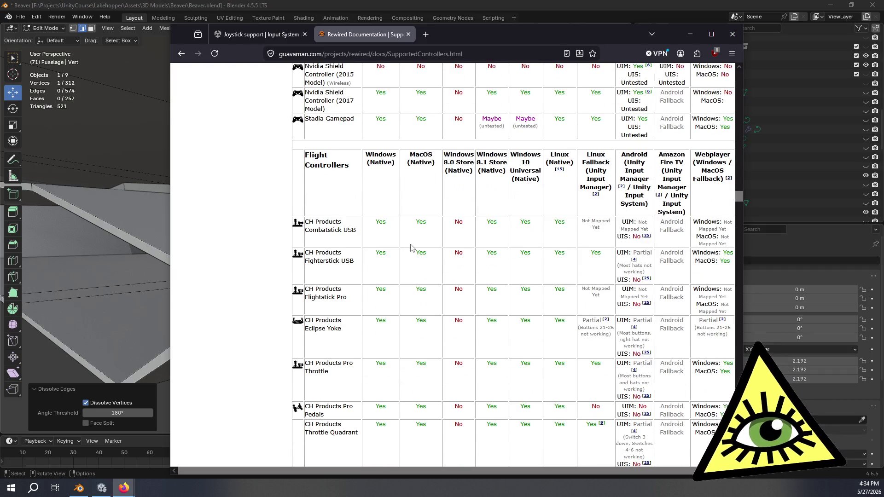
scroll(412, 257, "down", 3)
scroll(412, 256, "down", 11)
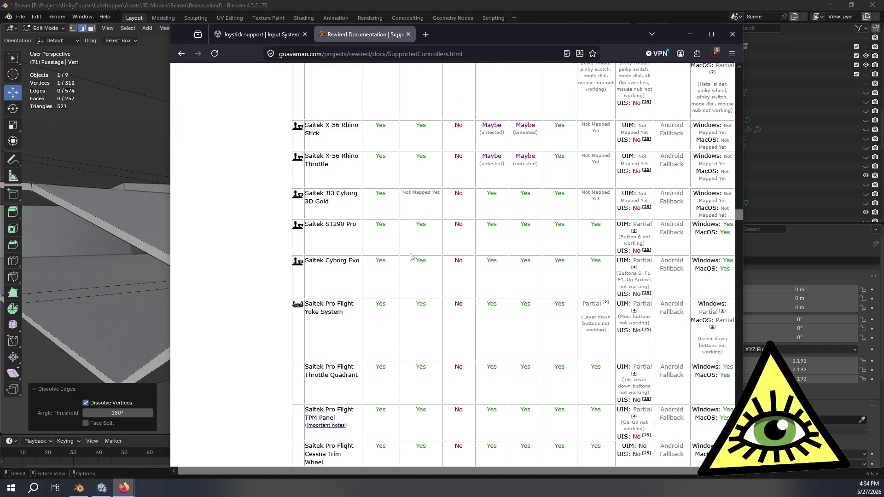
scroll(410, 256, "down", 4)
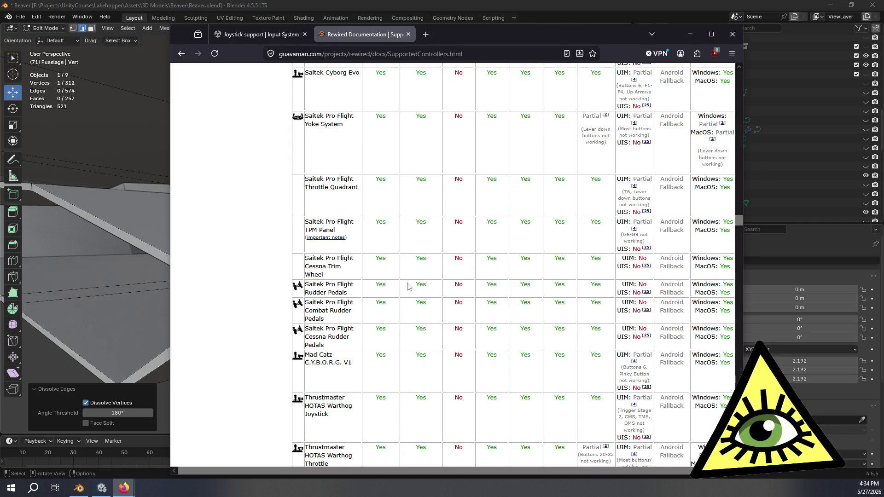
scroll(416, 290, "up", 15)
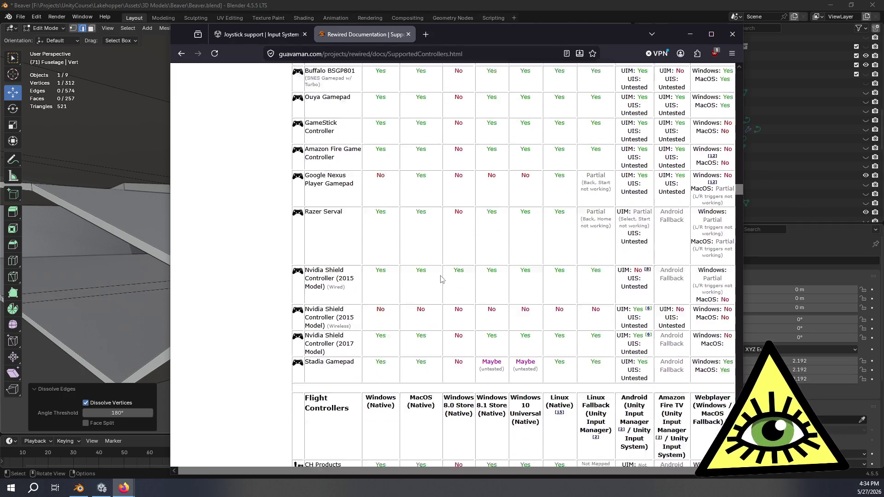
scroll(441, 279, "down", 2)
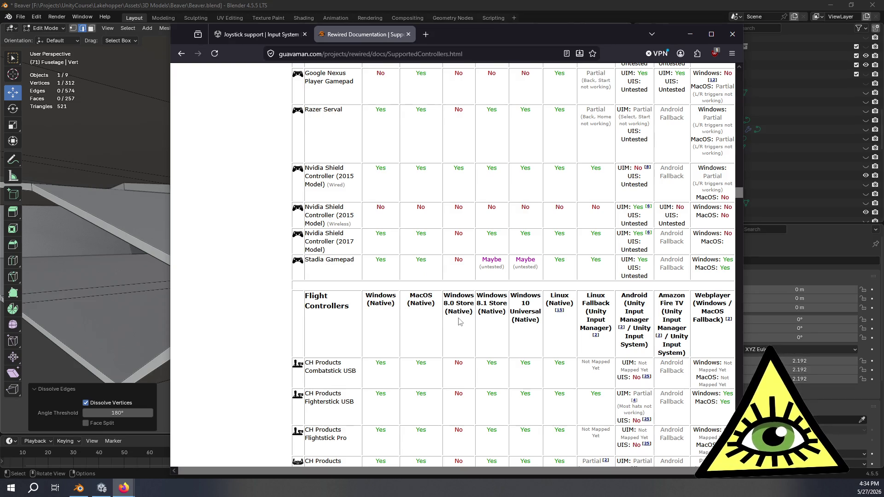
scroll(576, 323, "down", 10)
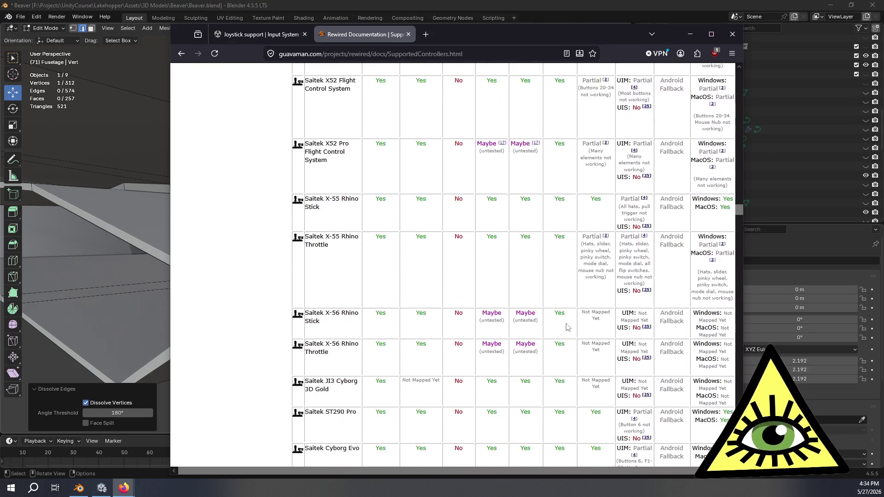
scroll(567, 327, "down", 5)
scroll(568, 327, "down", 8)
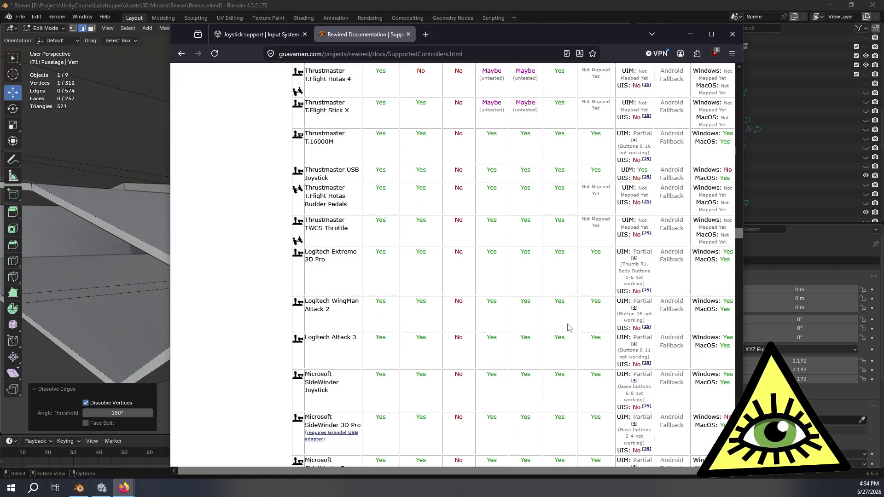
scroll(568, 327, "down", 6)
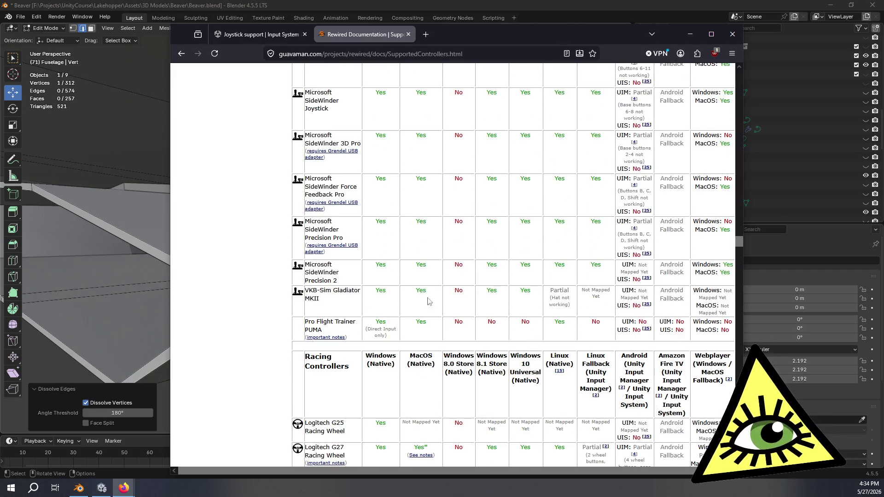
left_click_drag(328, 305, 306, 289)
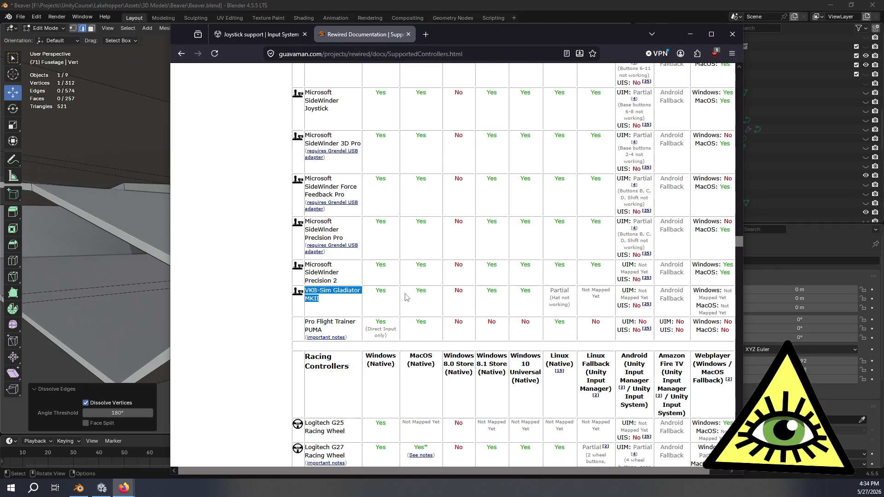
Scroll back through the tables to the Saitek and Thrustmaster flight controller rows.
scroll(400, 287, "up", 7)
scroll(399, 287, "up", 4)
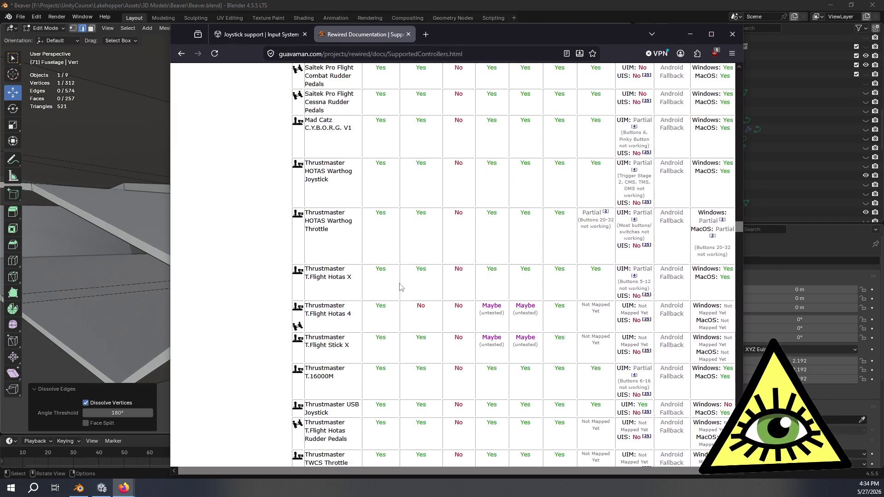
scroll(405, 300, "down", 5)
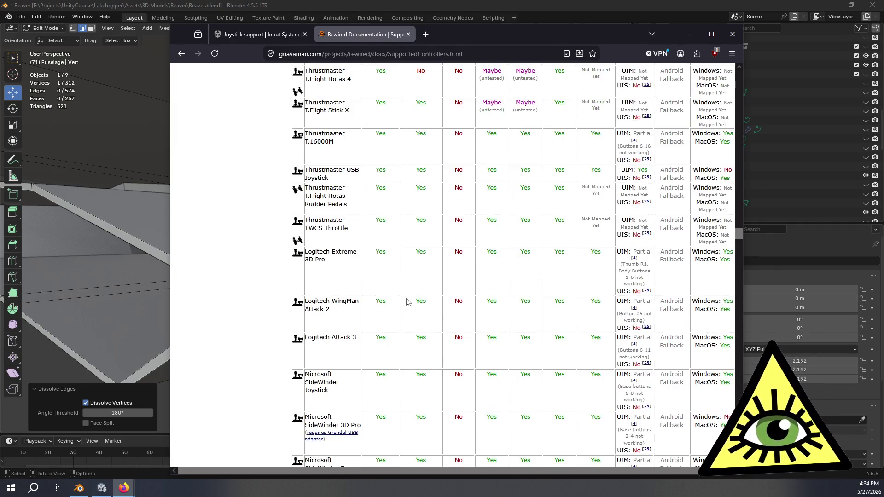
scroll(408, 304, "up", 9)
scroll(407, 304, "up", 2)
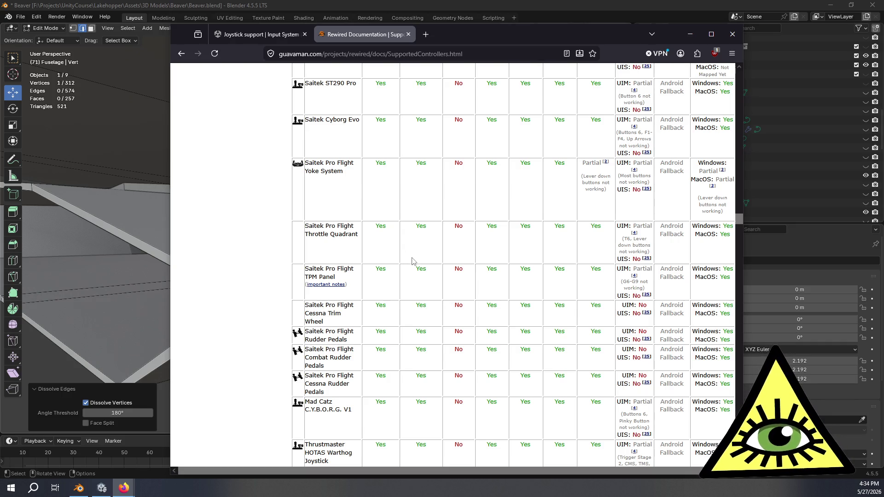
scroll(409, 263, "up", 3)
scroll(414, 280, "up", 2)
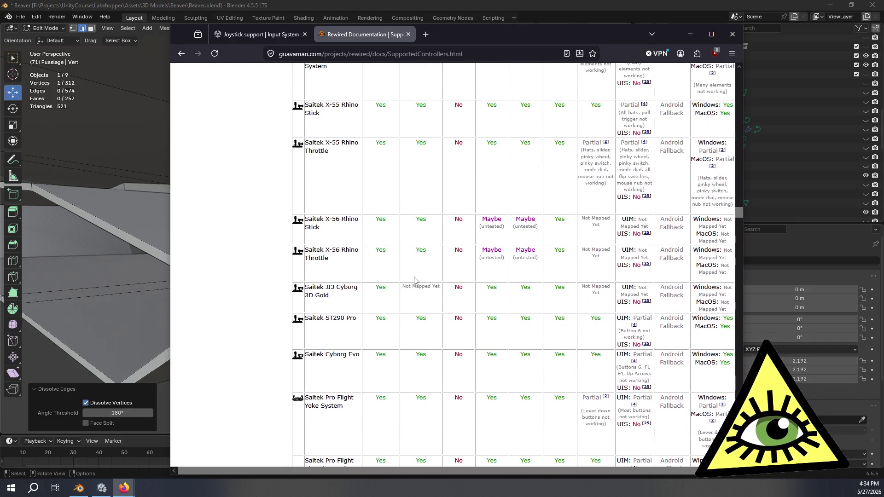
scroll(416, 277, "up", 2)
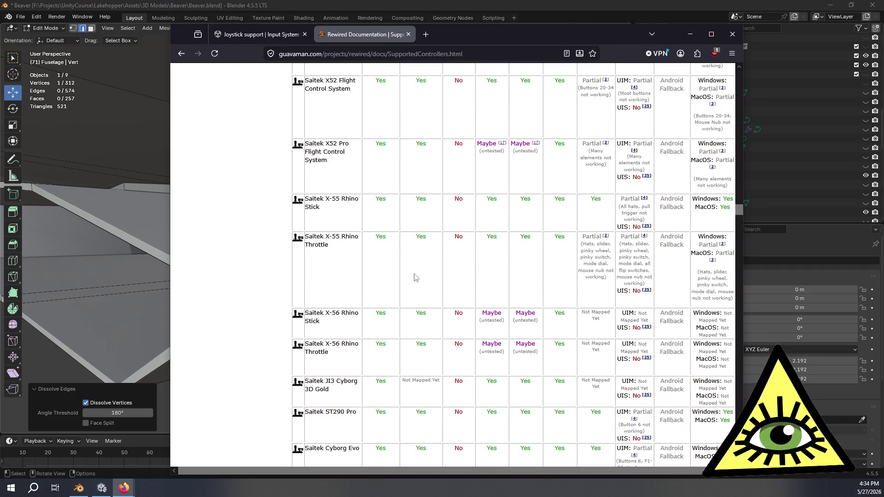
scroll(427, 276, "up", 4)
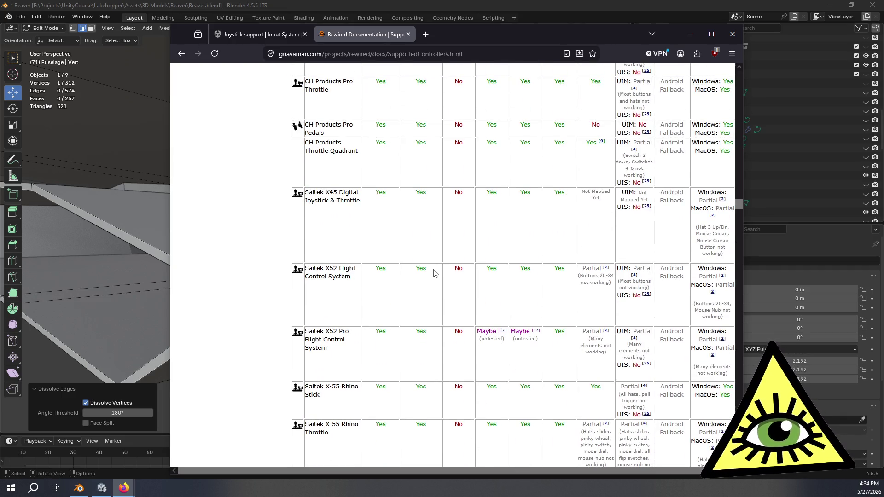
scroll(434, 273, "down", 4)
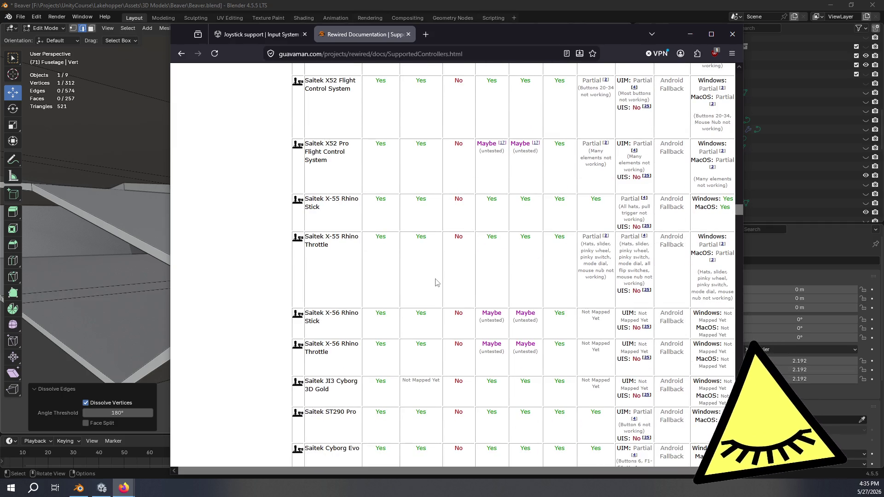
scroll(437, 282, "down", 20)
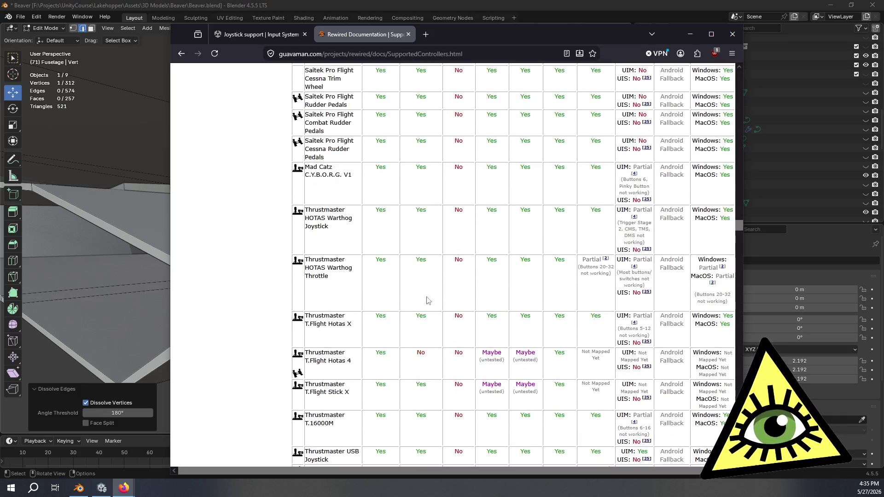
scroll(427, 311, "down", 20)
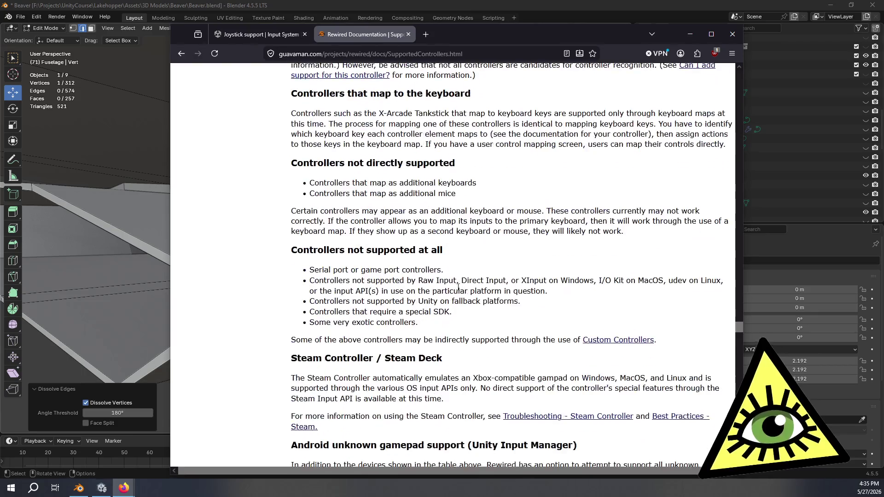
Scroll the Rewired page briefly, then return to the Unity Joystick support tab.
scroll(450, 272, "up", 3)
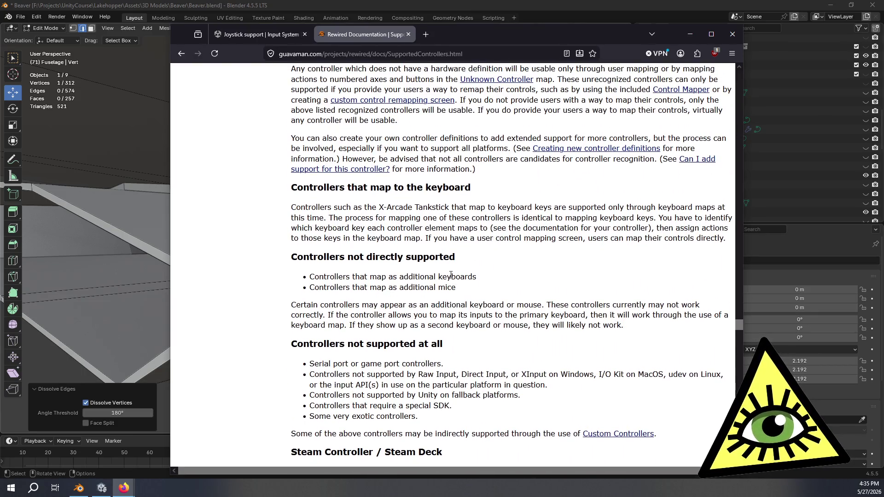
scroll(501, 282, "up", 3)
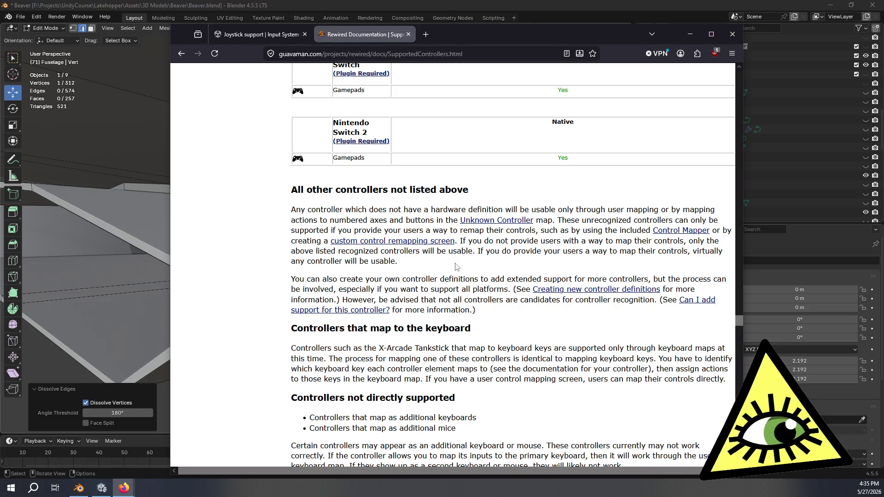
left_click(250, 34)
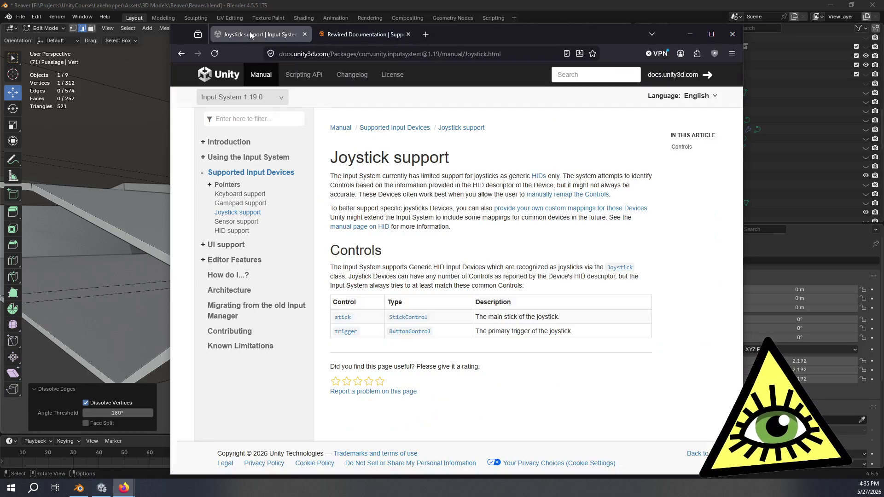
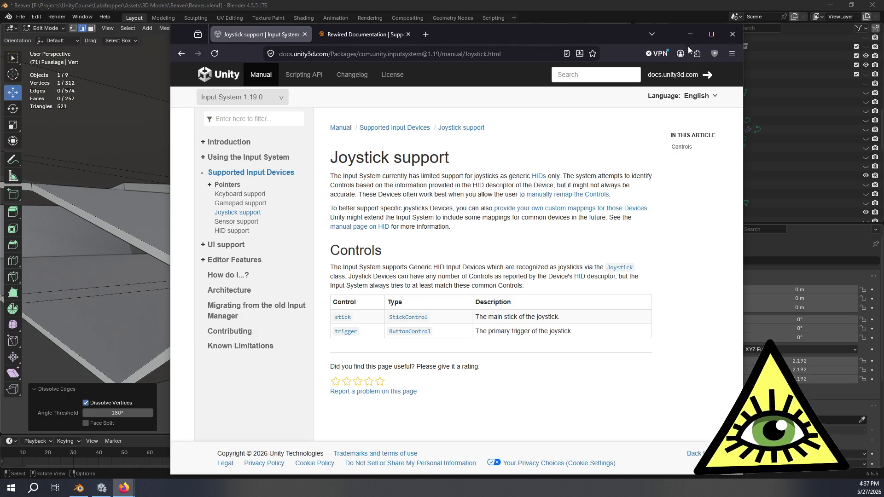
Close the Firefox Joystick support page to return to the Blender fuselage model.
left_click(731, 35)
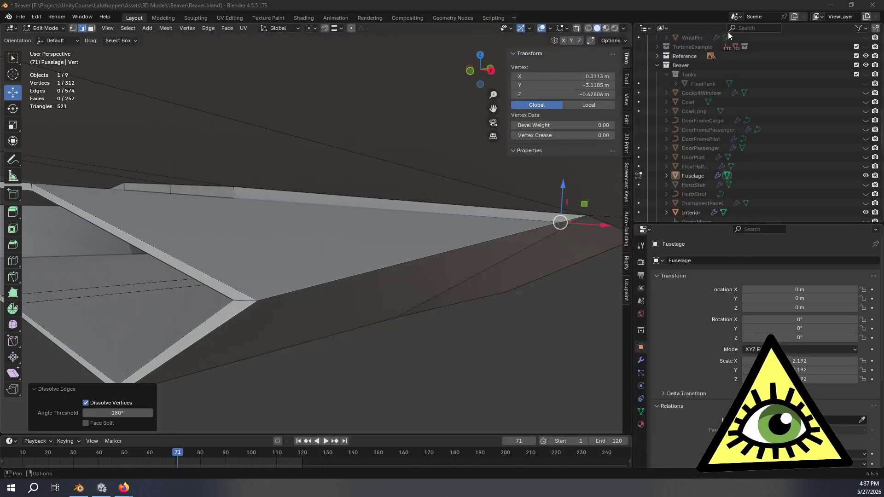
Switch to vertex select, try dissolving the stray vertex, then undo the dissolve.
mouse_move(535, 261)
middle_mouse_down()
mouse_move(470, 302)
mouse_move(444, 283)
mouse_move(492, 276)
mouse_move(461, 244)
mouse_move(465, 256)
mouse_move(404, 264)
mouse_move(385, 201)
mouse_move(336, 153)
middle_mouse_up()
left_click(73, 28)
middle_click_drag(295, 202, 310, 186)
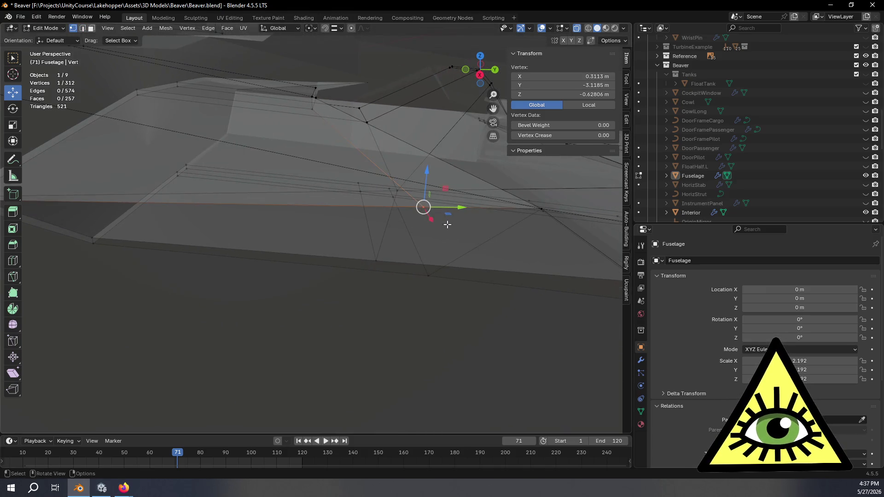
mouse_move(472, 222)
middle_mouse_down()
mouse_move(474, 265)
mouse_move(458, 243)
middle_mouse_up()
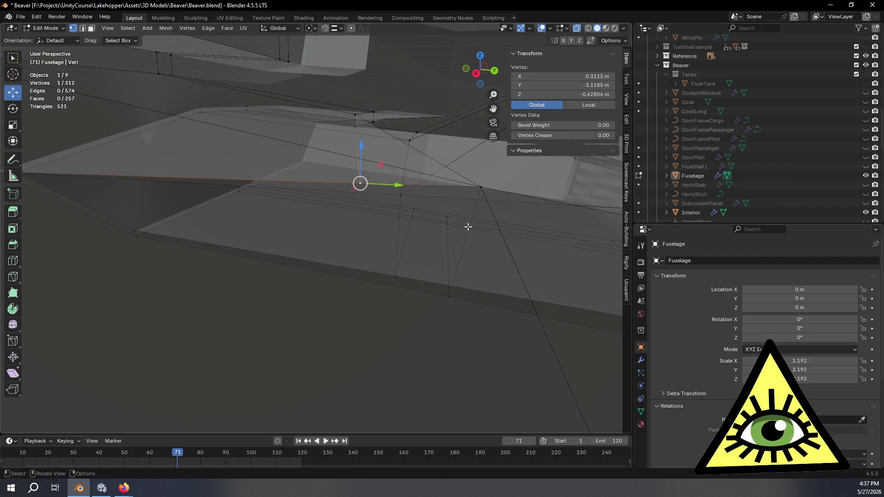
key("x")
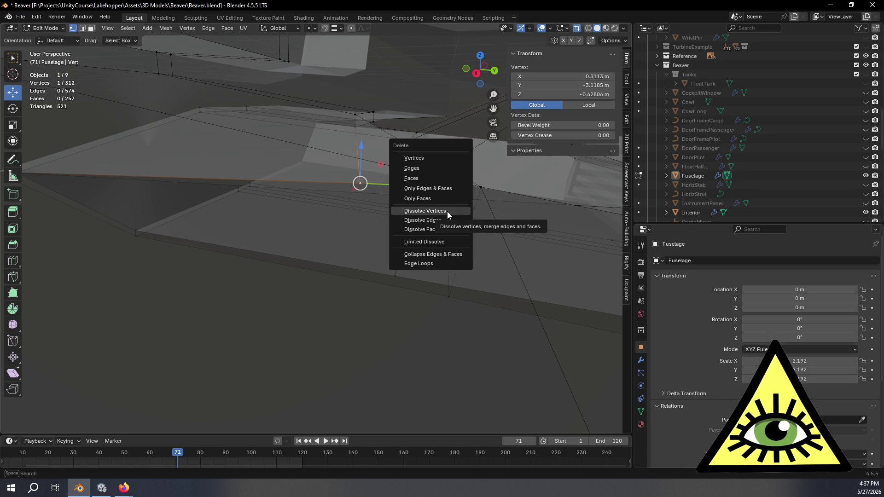
left_click(447, 211)
key("ctrl+z")
Set snapping to Vertex and snap the stray vertex onto its neighbouring vertex.
mouse_move(444, 211)
middle_mouse_down()
mouse_move(429, 216)
mouse_move(430, 237)
mouse_move(436, 203)
mouse_move(428, 222)
middle_mouse_up()
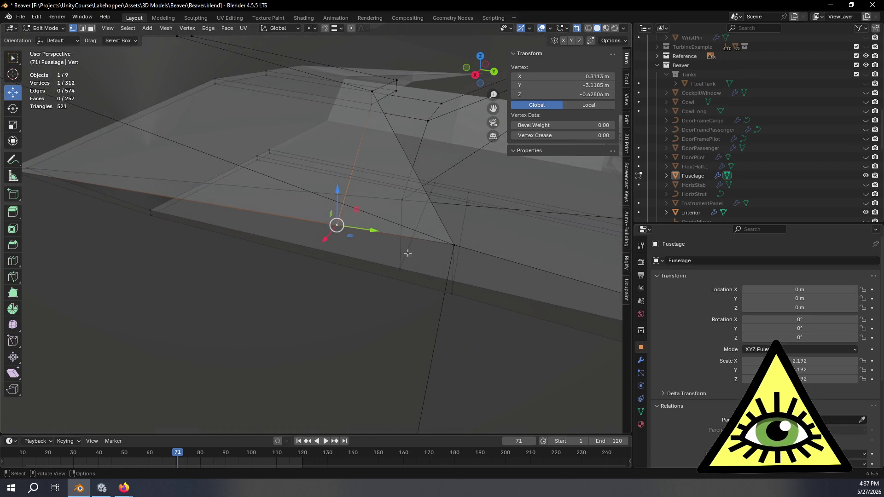
mouse_move(429, 237)
middle_mouse_down()
mouse_move(452, 240)
mouse_move(456, 231)
middle_mouse_up()
key("g")
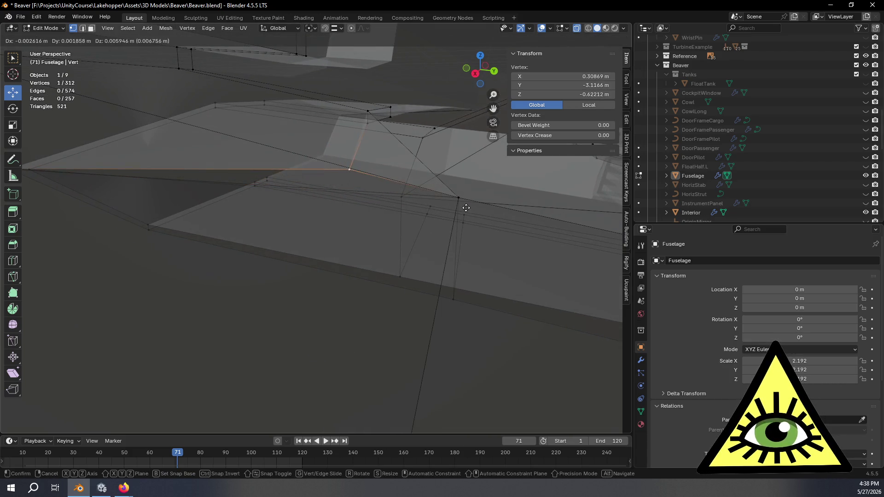
left_click(461, 195)
left_click(343, 29)
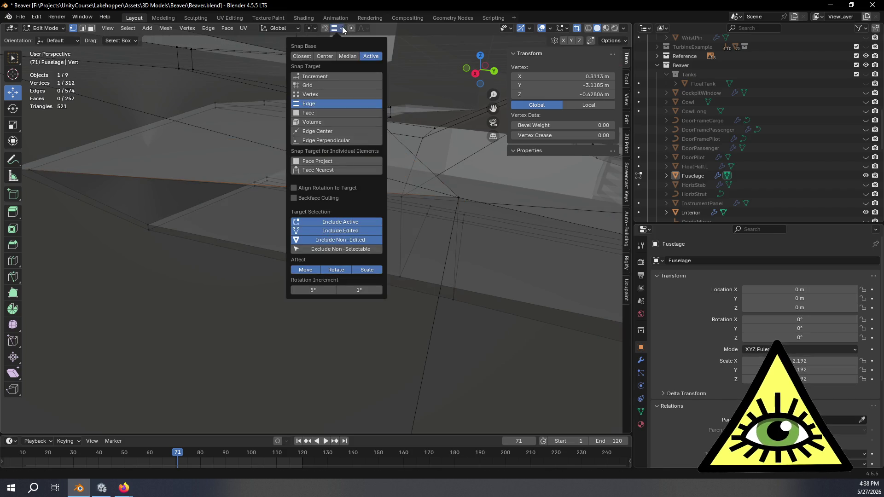
left_click(309, 94)
middle_click_drag(536, 195, 543, 189)
key("g")
left_click(479, 175)
Select both overlapping vertices and merge them By Distance, then deselect.
middle_click_drag(480, 175, 525, 215)
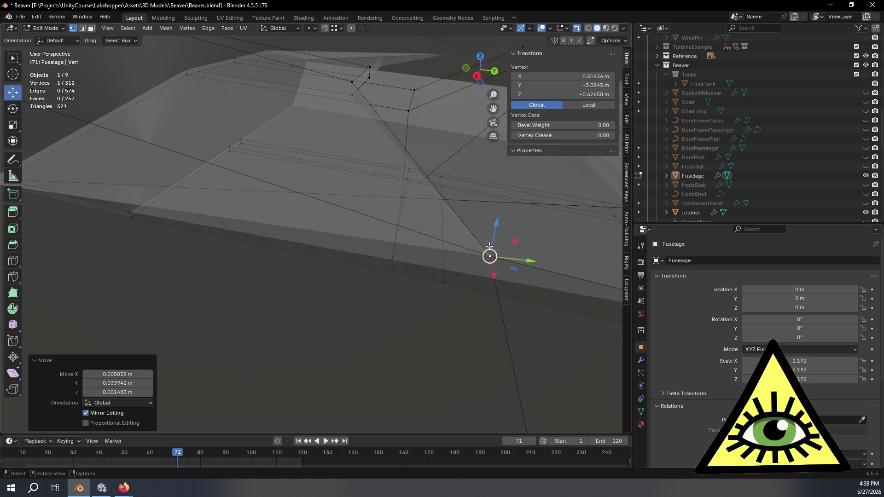
middle_click_drag(490, 246, 483, 231)
left_click(514, 275, "shift")
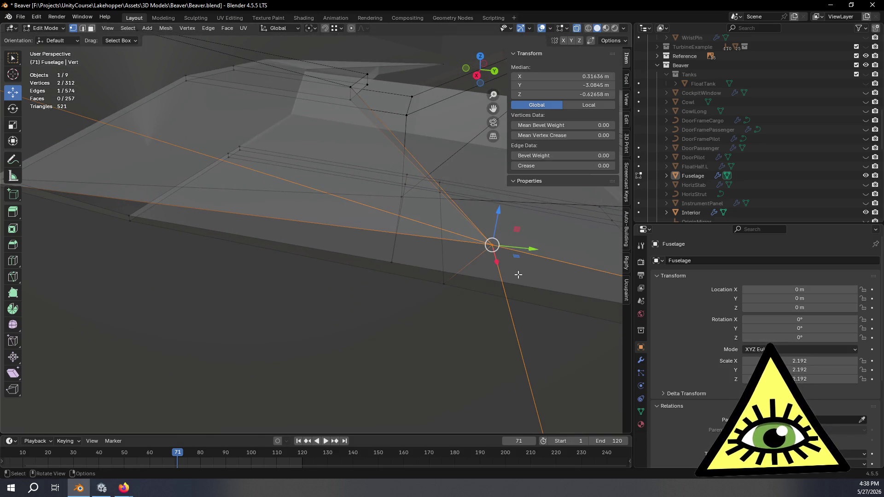
key("m")
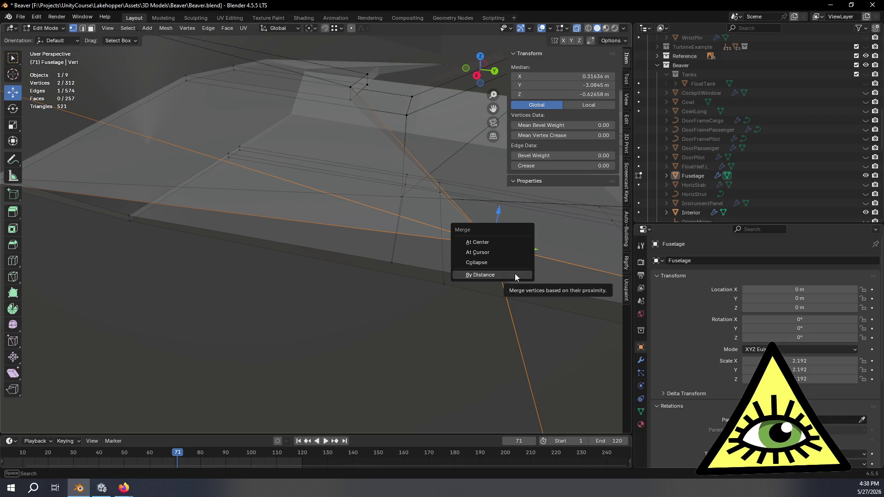
left_click(480, 275)
left_click(405, 345)
Enable X-ray view and select the vertex at the top corner.
mouse_move(404, 346)
middle_mouse_down()
mouse_move(349, 330)
mouse_move(375, 334)
mouse_move(358, 347)
mouse_move(339, 334)
mouse_move(342, 323)
mouse_move(332, 330)
mouse_move(345, 330)
mouse_move(341, 315)
mouse_move(361, 310)
mouse_move(372, 319)
mouse_move(326, 311)
mouse_move(339, 316)
mouse_move(330, 333)
mouse_move(323, 327)
middle_mouse_up()
key("alt+z")
left_click(305, 88)
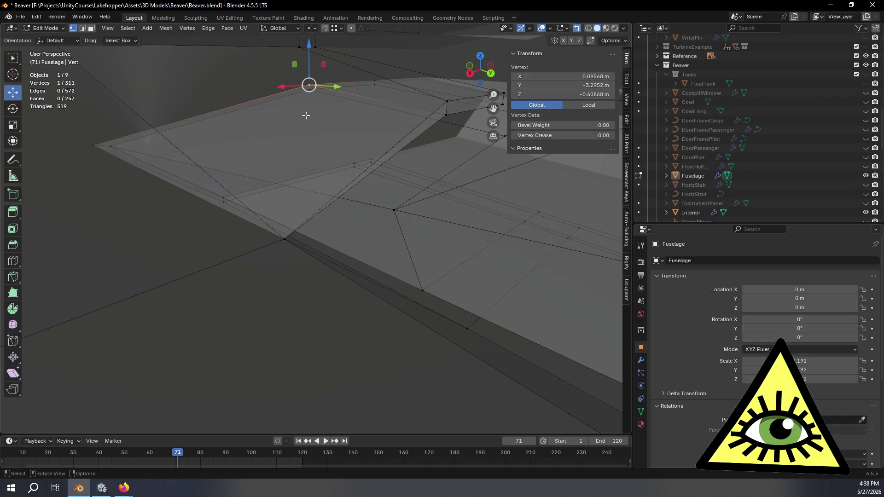
Connect the top-corner vertex to a second vertex with J, then return to Object Mode.
middle_click_drag(292, 235, 297, 199)
left_click(286, 171, "shift")
key("j")
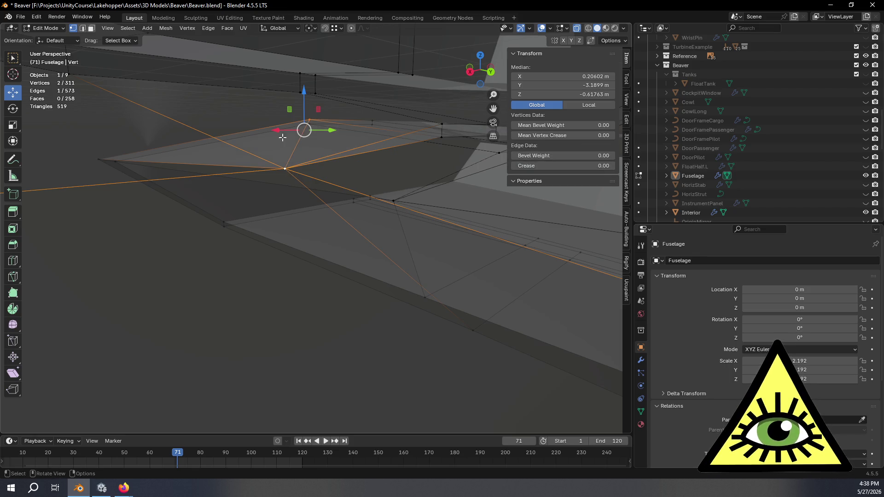
key("alt+a")
mouse_move(221, 137)
middle_mouse_down()
mouse_move(200, 211)
mouse_move(236, 203)
mouse_move(268, 215)
mouse_move(299, 212)
mouse_move(259, 165)
mouse_move(292, 208)
mouse_move(258, 211)
mouse_move(361, 214)
mouse_move(456, 236)
mouse_move(469, 263)
mouse_move(383, 244)
mouse_move(356, 295)
mouse_move(355, 162)
mouse_move(409, 197)
mouse_move(447, 196)
mouse_move(502, 219)
mouse_move(432, 221)
mouse_move(410, 195)
mouse_move(413, 181)
mouse_move(428, 186)
mouse_move(421, 205)
mouse_move(457, 209)
mouse_move(413, 223)
mouse_move(398, 240)
mouse_move(329, 213)
mouse_move(293, 215)
mouse_move(286, 248)
mouse_move(295, 300)
mouse_move(289, 219)
mouse_move(293, 225)
mouse_move(196, 235)
middle_mouse_up()
key("Tab")
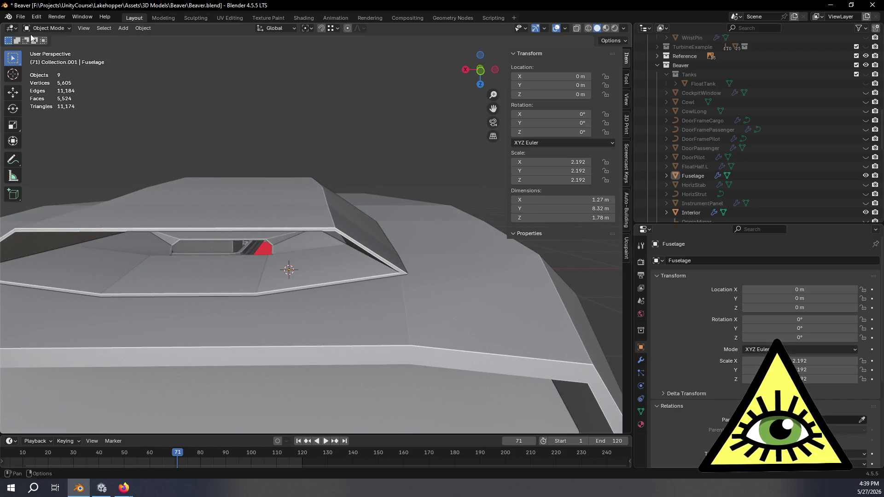
left_click(303, 222)
Select the thin rim face of the top opening and slide it along X.
key("Tab")
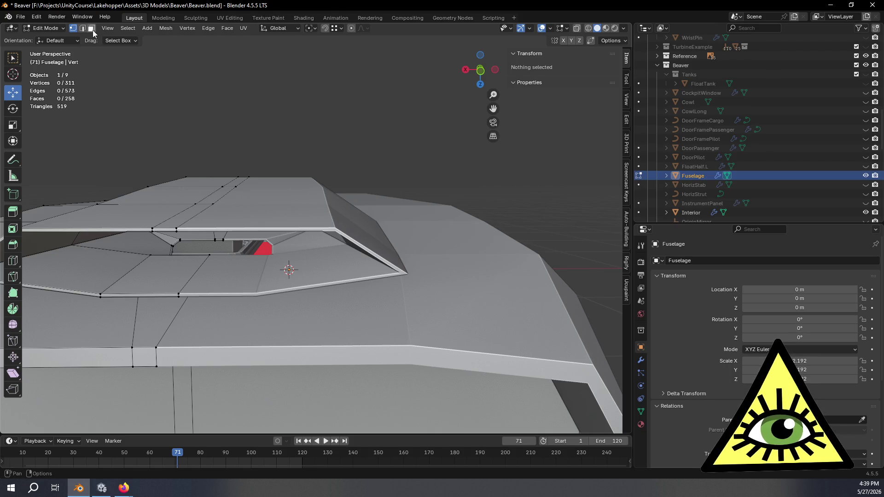
middle_click_drag(211, 258, 258, 265, "shift")
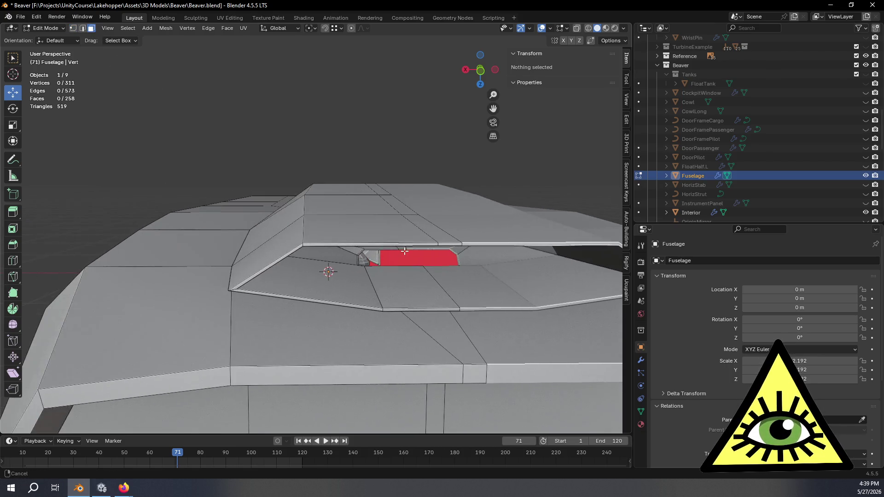
left_click(266, 266)
middle_click_drag(340, 280, 338, 258, "shift")
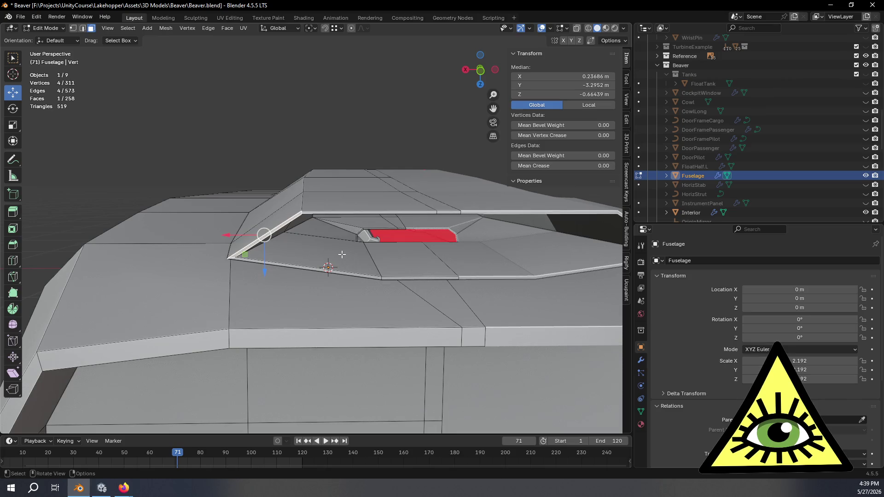
scroll(218, 258, "up", 2)
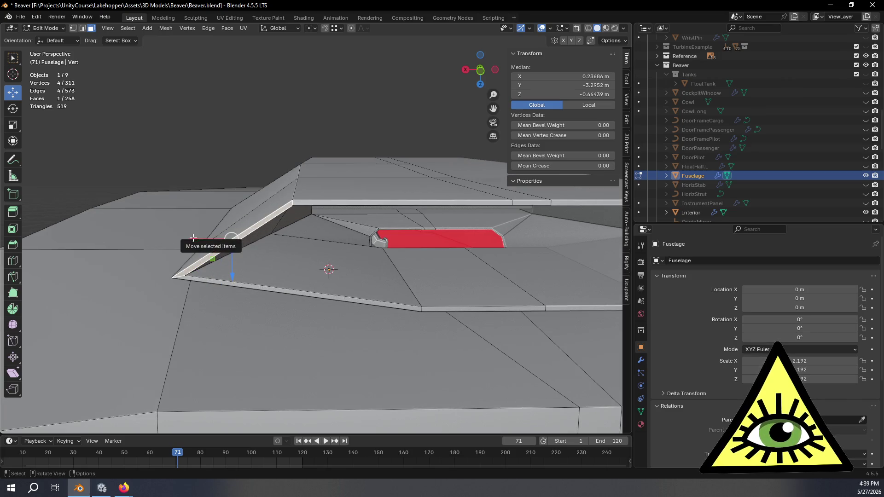
left_click_drag(194, 239, 220, 239)
mouse_move(257, 267)
middle_mouse_down()
mouse_move(257, 207)
mouse_move(278, 281)
mouse_move(292, 284)
mouse_move(324, 255)
mouse_move(275, 247)
mouse_move(260, 291)
mouse_move(295, 297)
mouse_move(309, 261)
mouse_move(325, 294)
mouse_move(332, 206)
mouse_move(327, 227)
mouse_move(254, 223)
mouse_move(336, 228)
middle_mouse_up()
key("alt+z")
key("alt+z")
key("Tab")
Nudge the selected vertex slightly further along X, then return to Object Mode.
scroll(336, 227, "up", 5)
key("Tab")
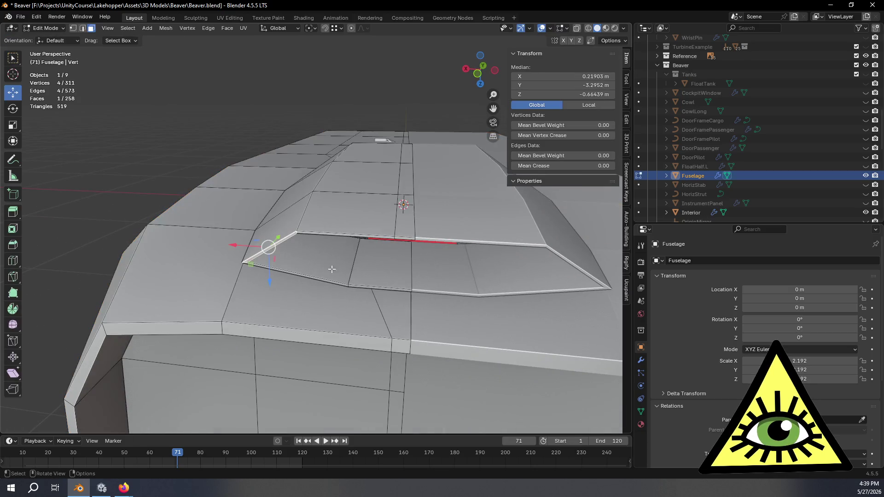
left_click_drag(236, 248, 251, 247)
key("Tab")
mouse_move(251, 247)
middle_mouse_down()
mouse_move(376, 275)
mouse_move(357, 356)
mouse_move(302, 317)
mouse_move(303, 278)
mouse_move(421, 281)
mouse_move(421, 310)
middle_mouse_up()
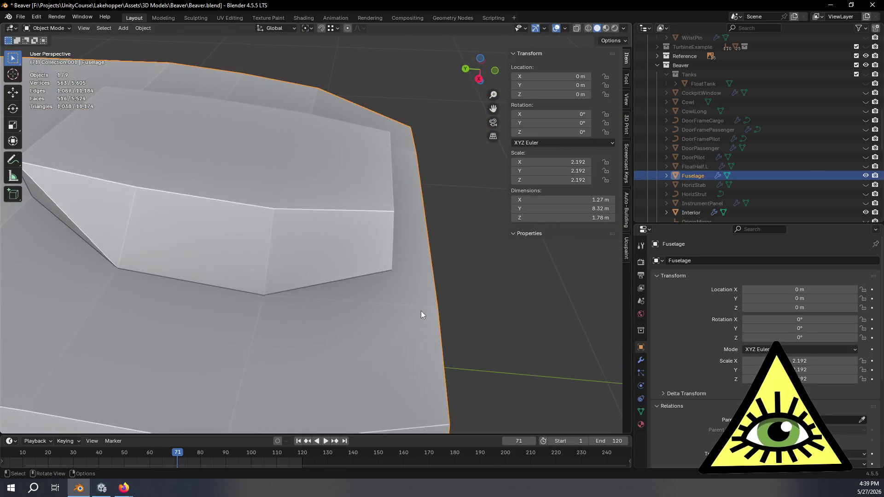
Select two rim faces under the fuselage and move them along Z.
mouse_move(285, 214)
middle_mouse_down()
mouse_move(308, 184)
mouse_move(299, 202)
mouse_move(283, 207)
mouse_move(201, 205)
mouse_move(327, 221)
mouse_move(297, 224)
mouse_move(200, 188)
mouse_move(262, 200)
mouse_move(297, 233)
mouse_move(298, 180)
mouse_move(197, 174)
mouse_move(219, 213)
mouse_move(292, 211)
mouse_move(303, 203)
mouse_move(291, 196)
middle_mouse_up()
key("Tab")
left_click(410, 220)
middle_click_drag(410, 220, 415, 234)
left_click(415, 233, "shift")
left_click_drag(371, 265, 371, 256)
key("Tab")
Check the fuselage from a side view and make the Cowl object visible.
mouse_move(257, 257)
middle_mouse_down()
mouse_move(298, 279)
mouse_move(370, 261)
mouse_move(371, 234)
mouse_move(361, 250)
mouse_move(231, 256)
mouse_move(526, 91)
middle_mouse_up()
left_click(485, 73)
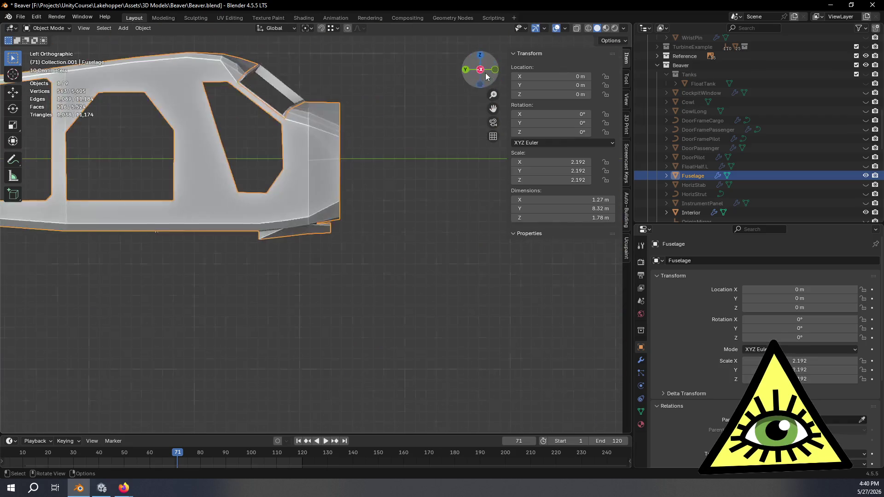
scroll(390, 228, "up", 3)
left_click(379, 284)
mouse_move(379, 283)
middle_mouse_down()
mouse_move(179, 280)
mouse_move(178, 287)
mouse_move(192, 191)
mouse_move(172, 214)
mouse_move(298, 275)
mouse_move(286, 291)
mouse_move(276, 280)
middle_mouse_up()
left_click(866, 102)
mouse_move(529, 203)
middle_mouse_down()
mouse_move(244, 256)
mouse_move(335, 280)
mouse_move(326, 280)
middle_mouse_up()
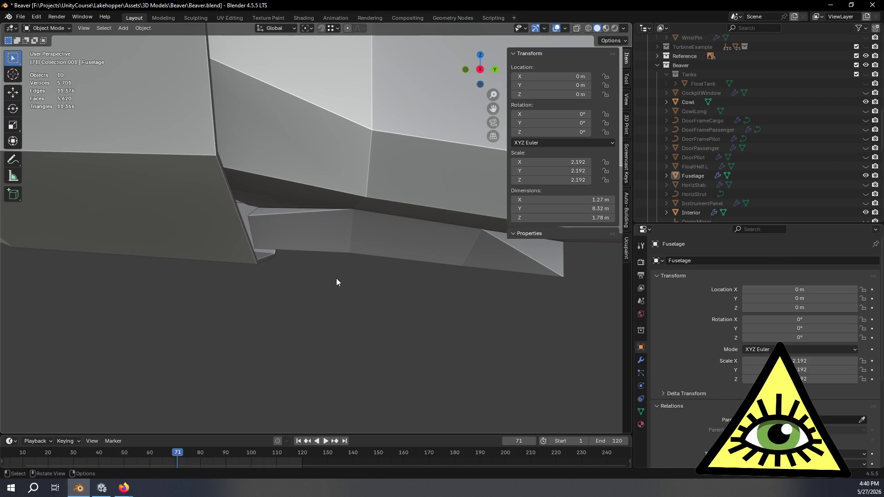
mouse_move(239, 134)
middle_mouse_down()
mouse_move(368, 178)
mouse_move(354, 175)
mouse_move(337, 209)
mouse_move(297, 197)
mouse_move(305, 190)
mouse_move(301, 208)
mouse_move(370, 200)
mouse_move(360, 164)
mouse_move(367, 190)
mouse_move(386, 192)
middle_mouse_up()
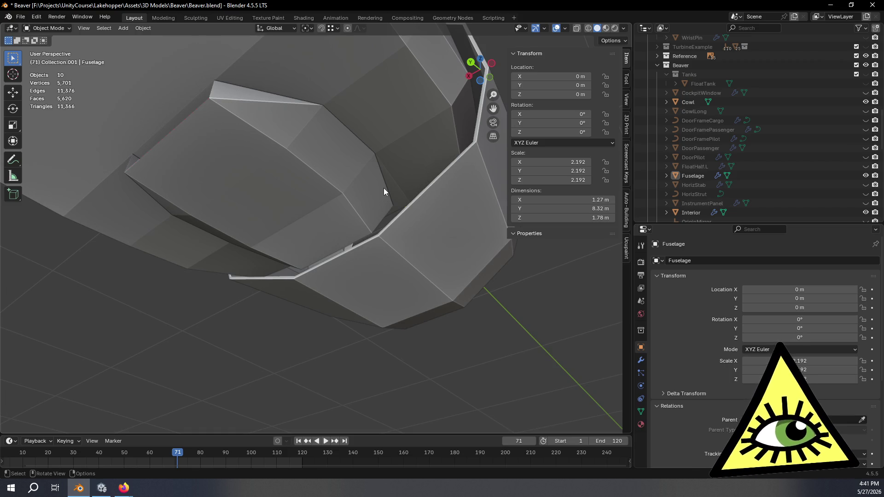
mouse_move(384, 191)
middle_mouse_down()
mouse_move(356, 144)
mouse_move(325, 236)
mouse_move(310, 250)
middle_mouse_up()
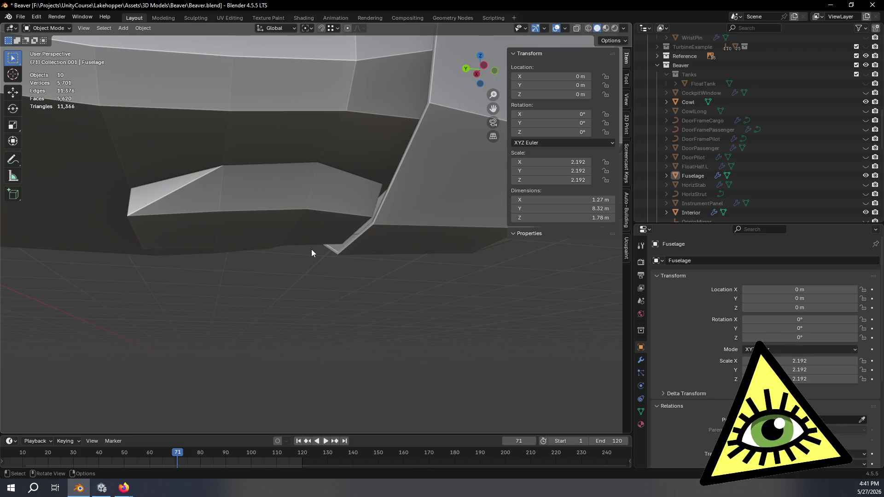
mouse_move(311, 249)
middle_mouse_down()
mouse_move(238, 266)
mouse_move(146, 264)
mouse_move(182, 247)
mouse_move(270, 257)
mouse_move(463, 316)
mouse_move(407, 268)
middle_mouse_up()
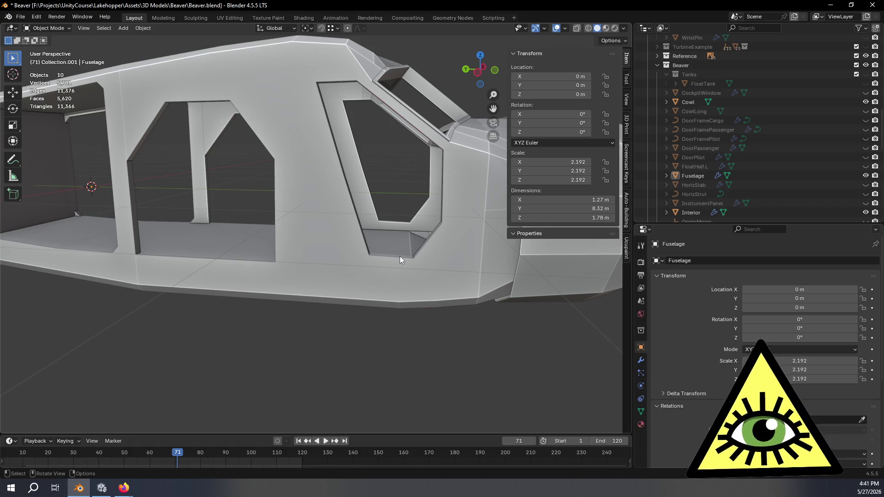
mouse_move(399, 256)
middle_mouse_down()
mouse_move(298, 270)
mouse_move(294, 298)
mouse_move(213, 262)
middle_mouse_up()
mouse_move(377, 265)
middle_mouse_down()
mouse_move(313, 250)
mouse_move(269, 293)
mouse_move(402, 200)
mouse_move(363, 248)
middle_mouse_up()
scroll(375, 221, "down", 5)
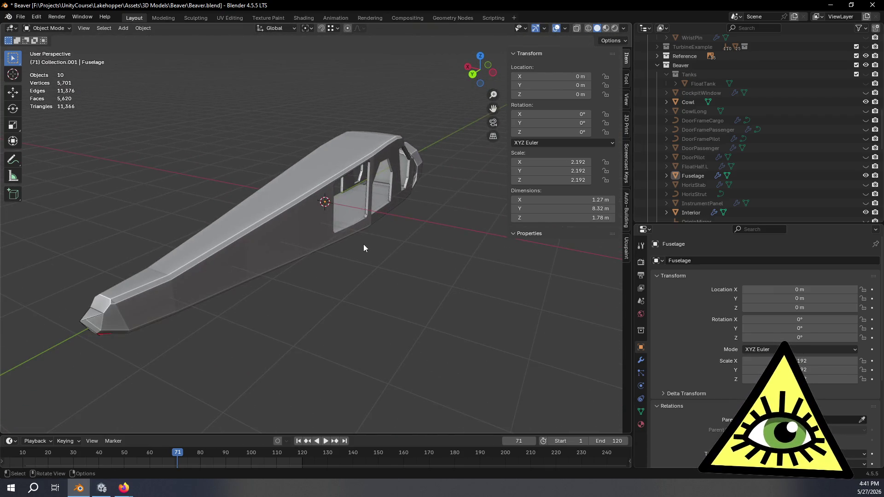
key("Tab")
mouse_move(410, 304)
middle_mouse_down()
mouse_move(397, 319)
mouse_move(401, 310)
mouse_move(356, 263)
mouse_move(353, 294)
mouse_move(332, 282)
middle_mouse_up()
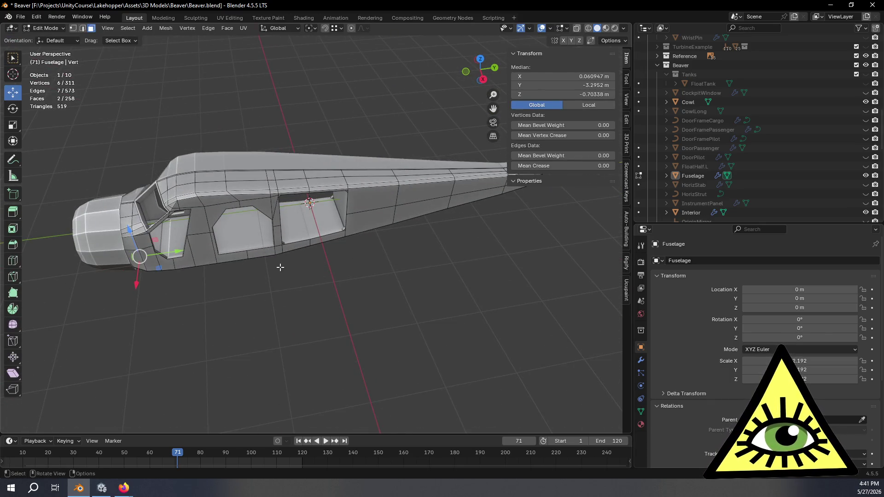
key("a")
mouse_move(282, 263)
middle_mouse_down()
mouse_move(361, 285)
mouse_move(381, 269)
middle_mouse_up()
key("Tab")
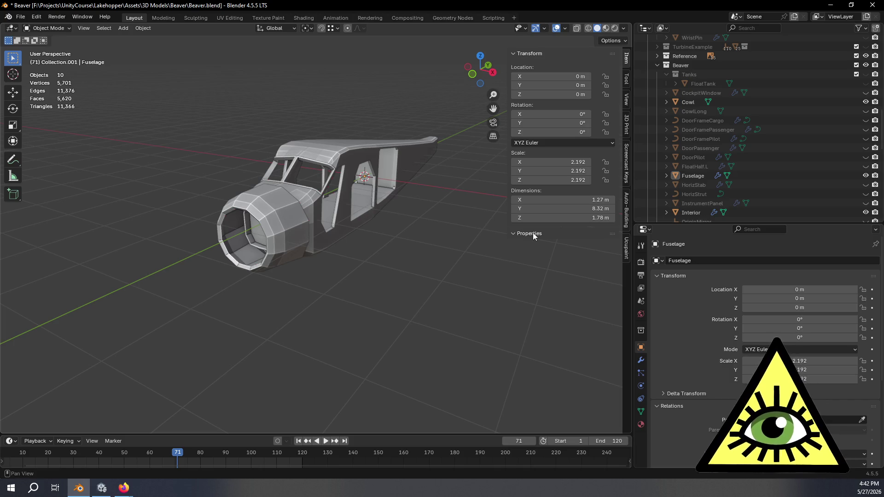
scroll(828, 98, "up", 6)
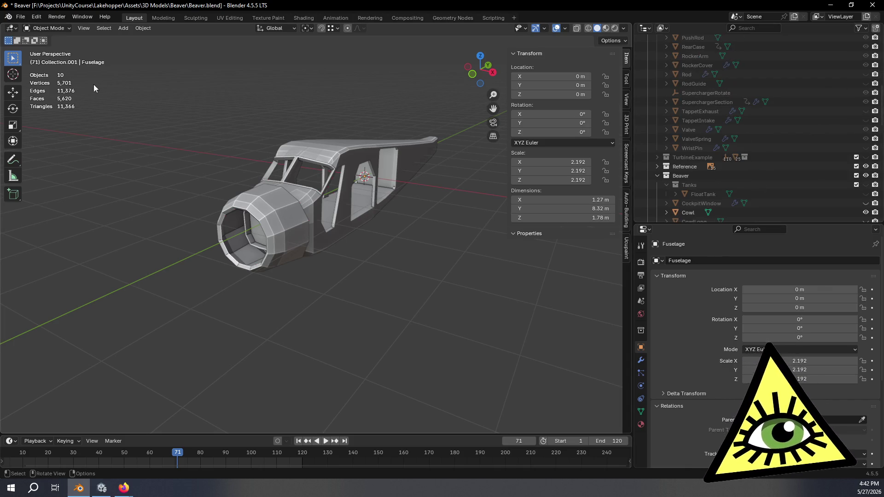
scroll(788, 148, "up", 10)
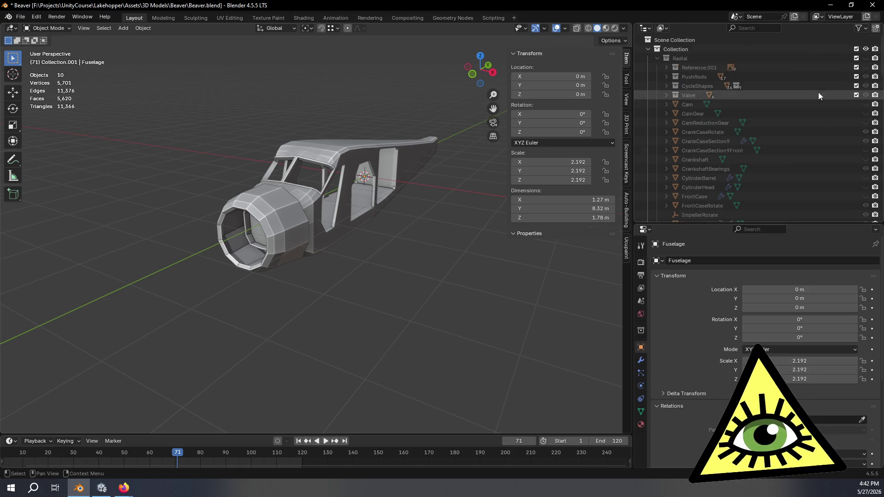
left_click(866, 58)
mouse_move(442, 221)
middle_mouse_down()
mouse_move(414, 237)
mouse_move(370, 241)
middle_mouse_up()
scroll(385, 240, "up", 3)
scroll(311, 136, "up", 2)
mouse_move(311, 136)
middle_mouse_down()
mouse_move(317, 200)
mouse_move(338, 203)
mouse_move(318, 193)
middle_mouse_up()
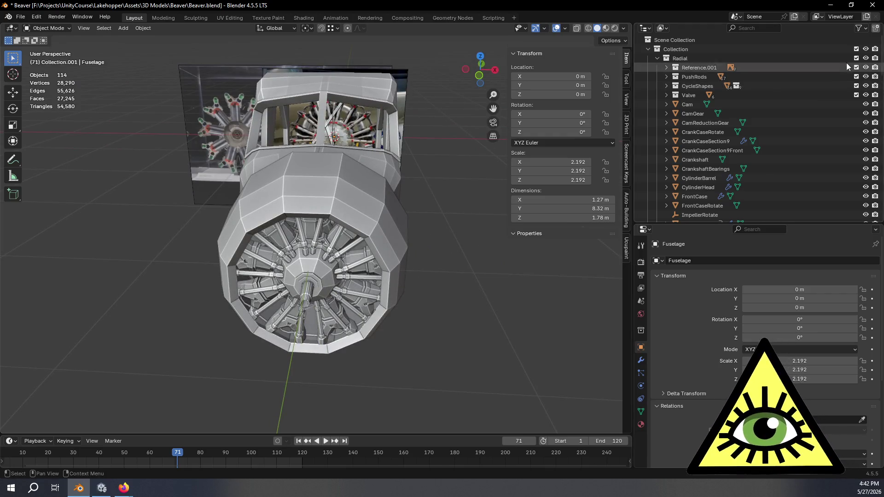
left_click(866, 58)
mouse_move(434, 236)
middle_mouse_down()
mouse_move(366, 279)
mouse_move(303, 253)
mouse_move(297, 230)
mouse_move(307, 200)
mouse_move(335, 182)
mouse_move(289, 208)
mouse_move(381, 207)
mouse_move(412, 236)
mouse_move(480, 250)
mouse_move(265, 264)
middle_mouse_up()
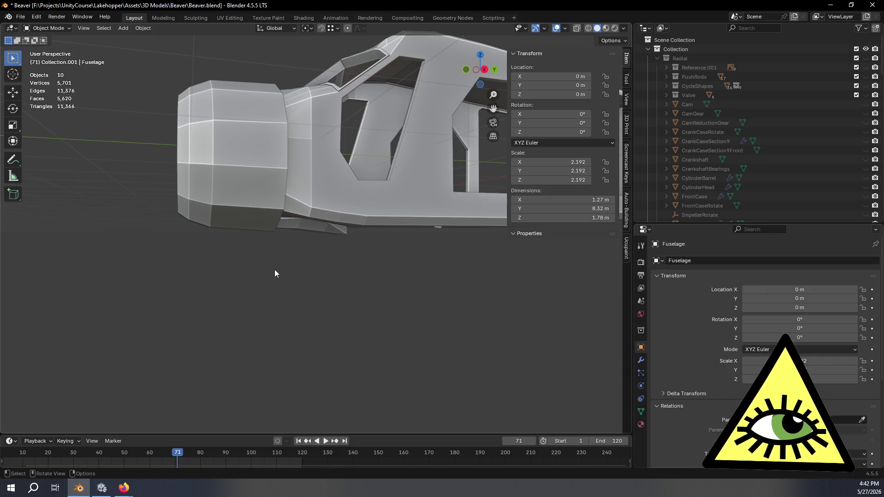
mouse_move(275, 270)
middle_mouse_down()
mouse_move(327, 295)
mouse_move(314, 270)
mouse_move(349, 308)
mouse_move(352, 293)
mouse_move(401, 292)
mouse_move(365, 314)
mouse_move(424, 291)
mouse_move(372, 292)
mouse_move(294, 266)
mouse_move(287, 260)
mouse_move(325, 258)
mouse_move(294, 208)
mouse_move(351, 271)
mouse_move(359, 296)
mouse_move(340, 329)
mouse_move(337, 317)
mouse_move(359, 340)
mouse_move(374, 261)
mouse_move(366, 250)
mouse_move(374, 257)
mouse_move(239, 243)
mouse_move(197, 259)
mouse_move(237, 277)
mouse_move(335, 216)
mouse_move(303, 281)
mouse_move(318, 297)
mouse_move(335, 261)
mouse_move(327, 233)
mouse_move(371, 272)
mouse_move(347, 276)
mouse_move(380, 269)
mouse_move(385, 279)
mouse_move(370, 286)
middle_mouse_up()
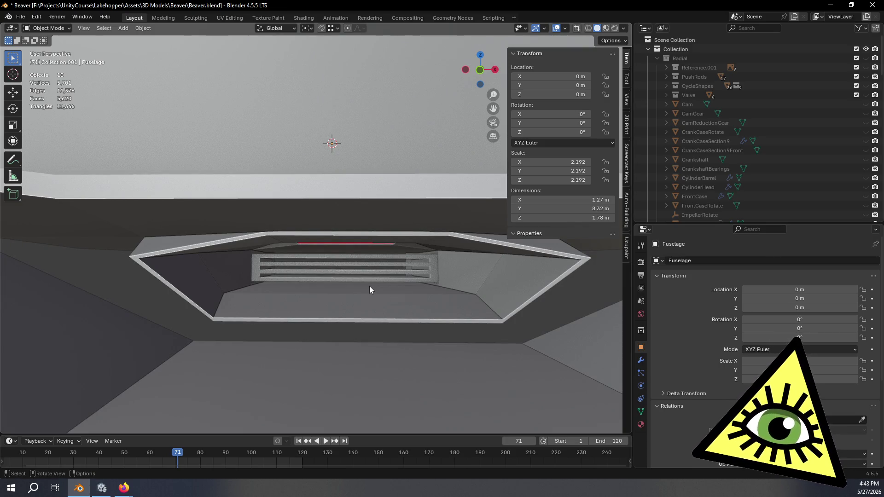
mouse_move(352, 289)
middle_mouse_down()
mouse_move(251, 315)
mouse_move(275, 304)
mouse_move(315, 310)
mouse_move(308, 319)
mouse_move(288, 311)
mouse_move(368, 246)
mouse_move(316, 354)
middle_mouse_up()
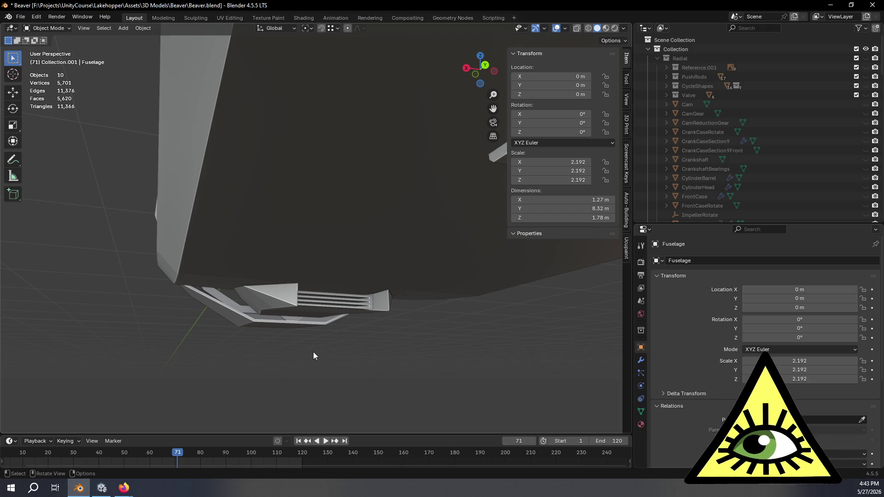
middle_click(405, 257, "alt")
mouse_move(396, 260)
middle_mouse_down()
mouse_move(466, 235)
mouse_move(295, 224)
mouse_move(363, 222)
mouse_move(386, 241)
mouse_move(342, 220)
mouse_move(381, 219)
mouse_move(410, 231)
mouse_move(408, 244)
mouse_move(367, 233)
mouse_move(386, 219)
mouse_move(380, 231)
mouse_move(249, 298)
mouse_move(304, 277)
mouse_move(395, 272)
middle_mouse_up()
mouse_move(419, 254)
middle_mouse_down()
mouse_move(345, 272)
mouse_move(396, 311)
middle_mouse_up()
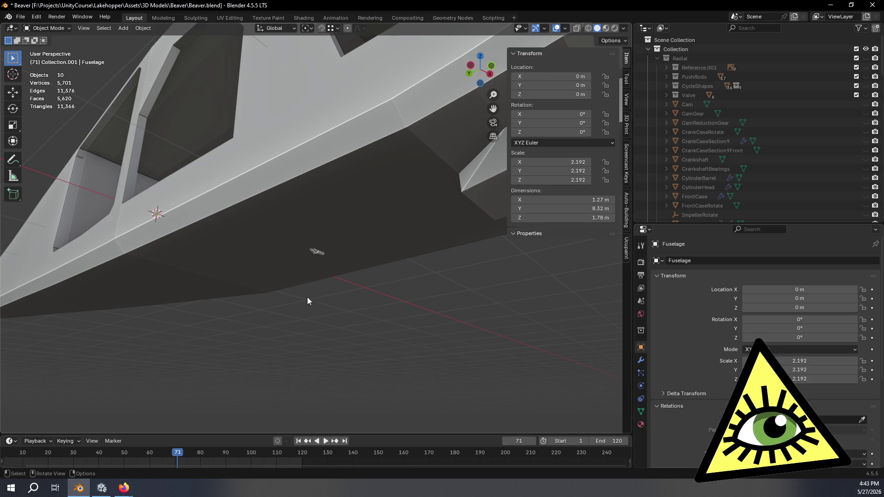
mouse_move(307, 301)
middle_mouse_down()
mouse_move(290, 312)
mouse_move(351, 349)
mouse_move(328, 319)
mouse_move(448, 346)
mouse_move(383, 315)
mouse_move(339, 316)
mouse_move(323, 278)
mouse_move(367, 312)
mouse_move(374, 306)
mouse_move(437, 327)
middle_mouse_up()
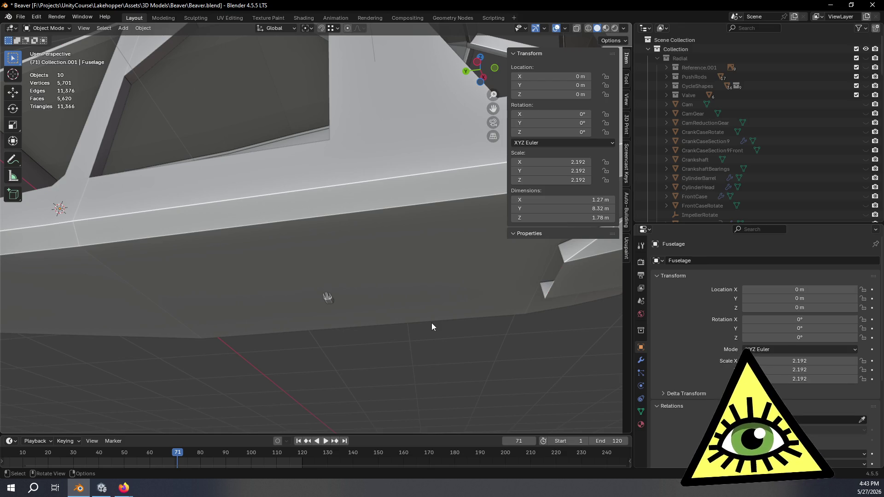
mouse_move(432, 324)
middle_mouse_down()
mouse_move(352, 296)
mouse_move(371, 315)
mouse_move(351, 342)
mouse_move(379, 351)
mouse_move(386, 322)
mouse_move(484, 306)
middle_mouse_up()
key("Tab")
Deselect all Fuselage vertices, view the cabin windows, and open the Viewport Shading options.
left_click(484, 304)
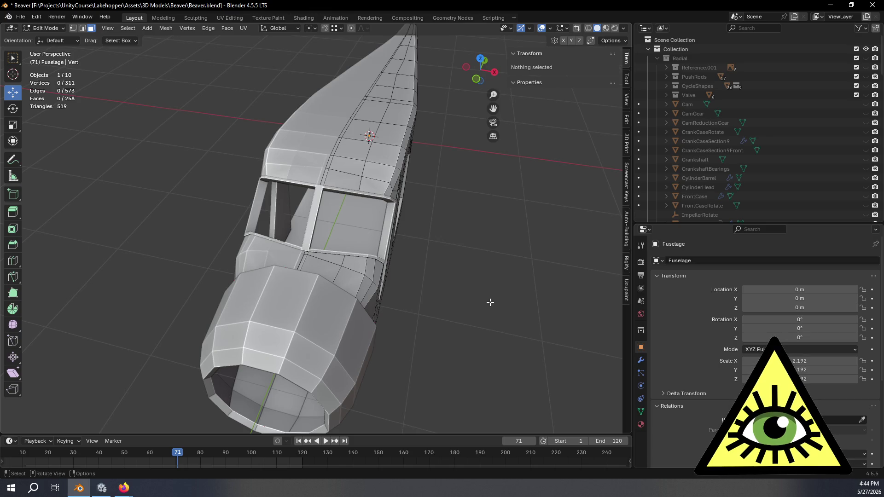
middle_click_drag(491, 300, 407, 303)
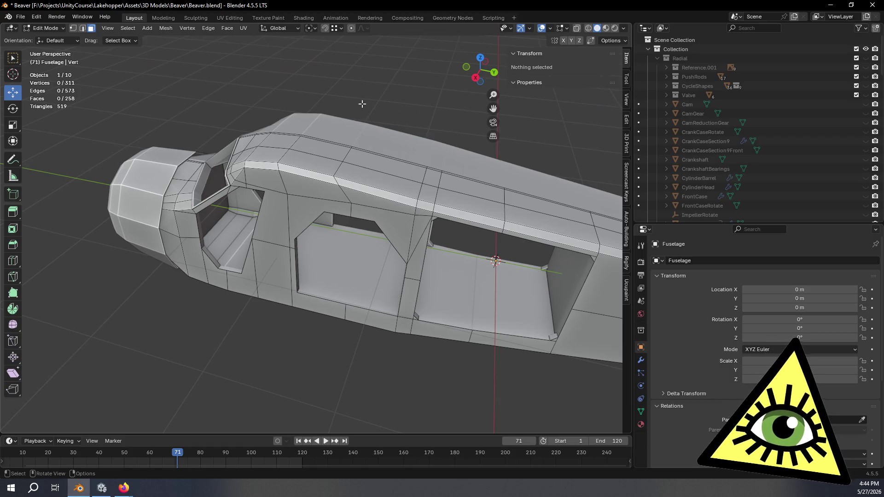
mouse_move(366, 107)
middle_mouse_down()
mouse_move(351, 103)
mouse_move(358, 99)
mouse_move(371, 102)
mouse_move(343, 105)
mouse_move(375, 102)
mouse_move(405, 261)
middle_mouse_up()
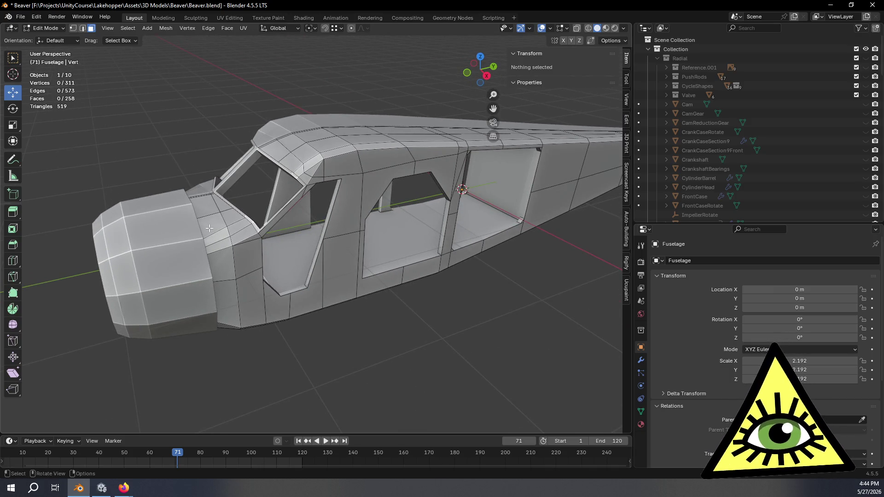
left_click(623, 28)
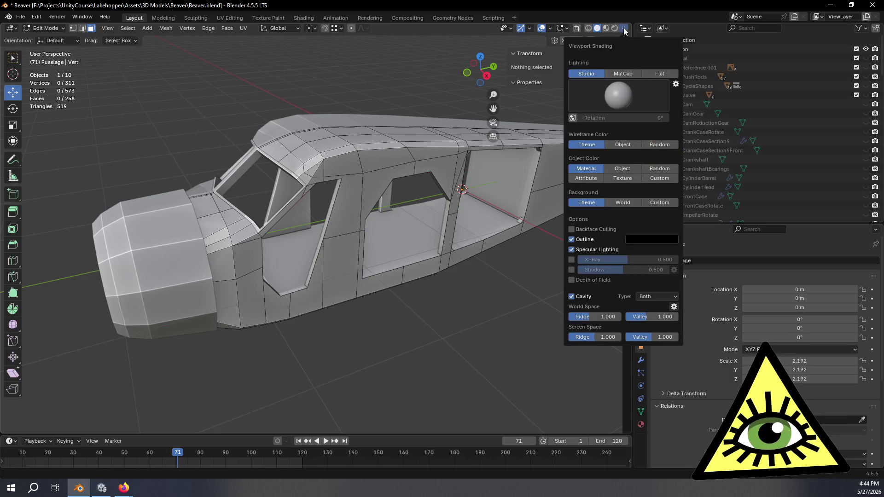
Return to Object Mode and inspect the fuselage nose and top from several angles.
key("Tab")
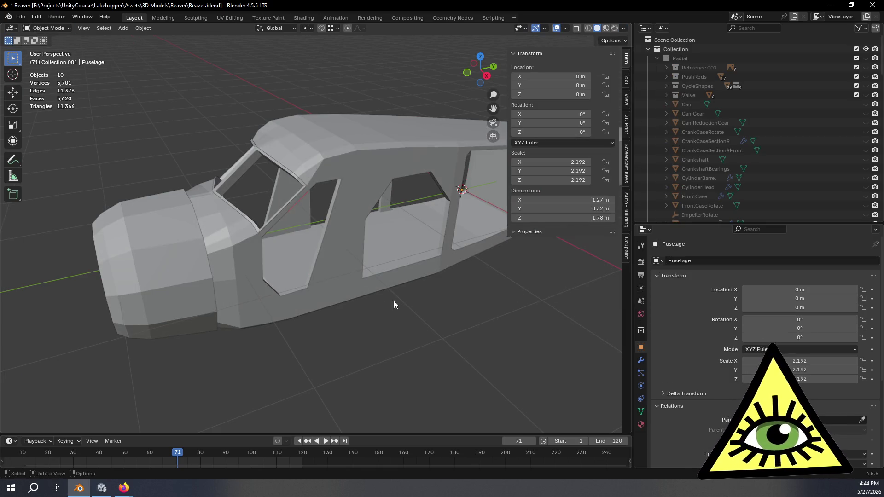
mouse_move(397, 330)
middle_mouse_down()
mouse_move(379, 329)
mouse_move(344, 360)
mouse_move(285, 361)
mouse_move(316, 334)
mouse_move(345, 333)
mouse_move(384, 252)
mouse_move(389, 217)
mouse_move(366, 228)
mouse_move(396, 264)
mouse_move(265, 264)
middle_mouse_up()
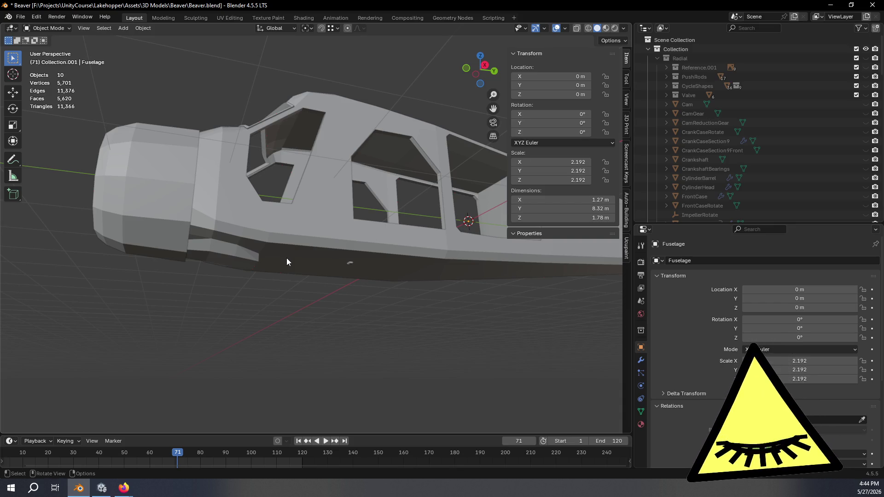
mouse_move(287, 259)
middle_mouse_down()
mouse_move(334, 265)
mouse_move(330, 283)
mouse_move(336, 242)
mouse_move(361, 257)
mouse_move(367, 273)
middle_mouse_up()
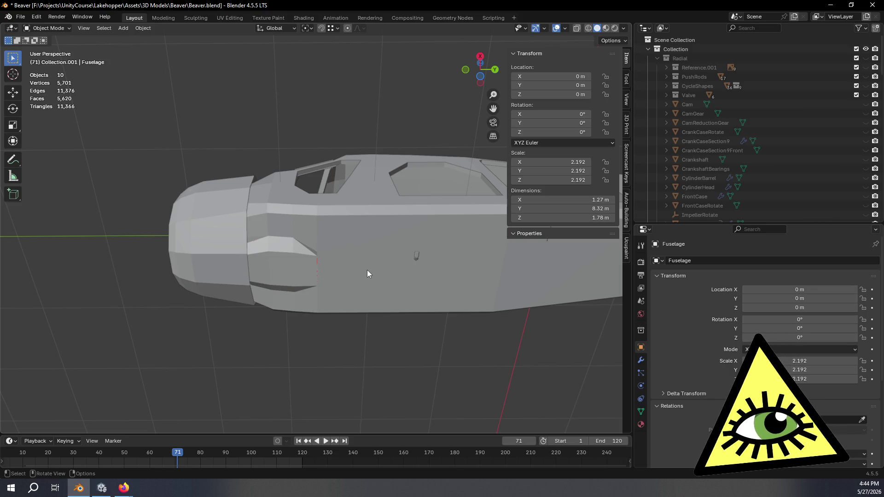
mouse_move(318, 242)
middle_mouse_down()
mouse_move(350, 300)
mouse_move(387, 321)
mouse_move(352, 278)
mouse_move(356, 267)
mouse_move(320, 265)
mouse_move(376, 305)
mouse_move(355, 307)
mouse_move(369, 298)
mouse_move(318, 310)
mouse_move(327, 307)
mouse_move(320, 277)
mouse_move(321, 297)
mouse_move(294, 287)
mouse_move(286, 270)
mouse_move(294, 259)
mouse_move(350, 256)
middle_mouse_up()
scroll(295, 259, "down", 5)
scroll(308, 240, "up", 5)
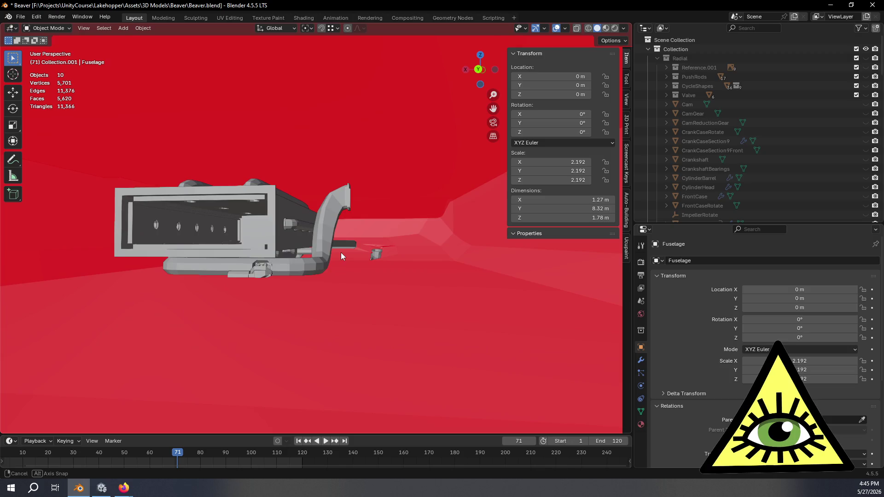
scroll(292, 219, "down", 3)
mouse_move(291, 217)
middle_mouse_down()
mouse_move(311, 236)
mouse_move(267, 233)
mouse_move(255, 252)
middle_mouse_up()
scroll(350, 253, "down", 5)
scroll(690, 175, "down", 10)
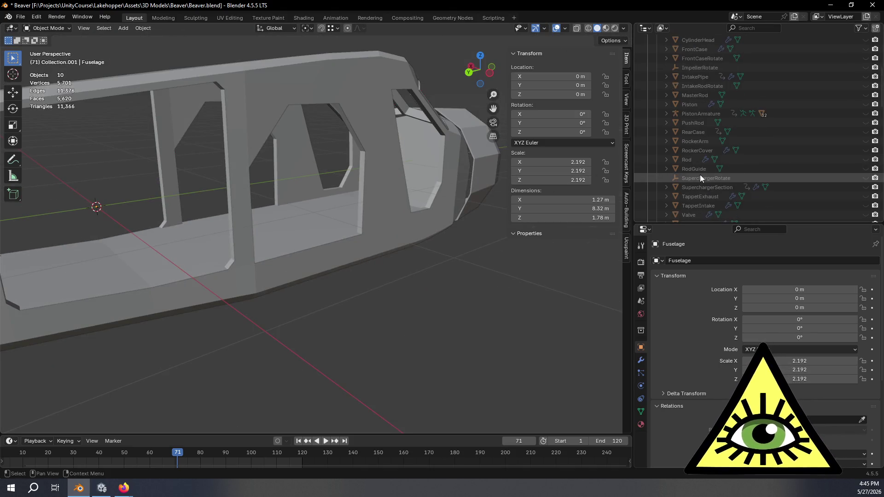
scroll(716, 147, "up", 4)
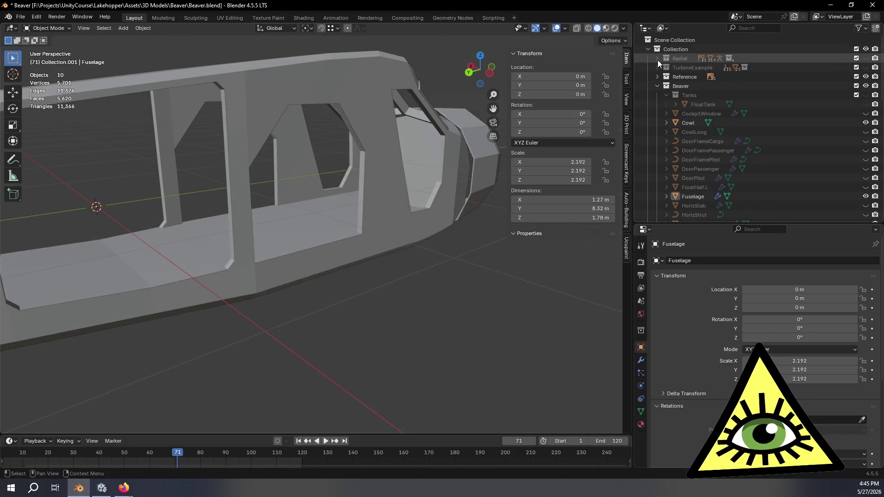
Turn on X-ray and unhide the Turbocompressor object under PowerPlant in the outliner.
mouse_move(364, 248)
middle_mouse_down()
mouse_move(374, 266)
mouse_move(340, 257)
mouse_move(378, 242)
mouse_move(410, 244)
mouse_move(385, 253)
mouse_move(424, 252)
mouse_move(302, 258)
mouse_move(325, 255)
mouse_move(335, 215)
mouse_move(375, 198)
mouse_move(336, 193)
mouse_move(343, 197)
mouse_move(328, 235)
mouse_move(359, 238)
mouse_move(366, 250)
mouse_move(398, 240)
mouse_move(373, 213)
mouse_move(385, 175)
mouse_move(428, 182)
mouse_move(336, 233)
mouse_move(429, 283)
mouse_move(397, 281)
mouse_move(364, 296)
mouse_move(379, 289)
mouse_move(513, 311)
mouse_move(231, 271)
mouse_move(295, 275)
mouse_move(282, 258)
mouse_move(372, 259)
mouse_move(359, 263)
mouse_move(355, 252)
mouse_move(314, 264)
mouse_move(412, 267)
mouse_move(370, 302)
mouse_move(311, 236)
mouse_move(335, 292)
mouse_move(328, 274)
mouse_move(317, 286)
mouse_move(341, 281)
mouse_move(319, 262)
mouse_move(377, 252)
mouse_move(164, 237)
mouse_move(400, 228)
middle_mouse_up()
scroll(313, 225, "up", 2)
key("alt+z")
scroll(746, 170, "down", 12)
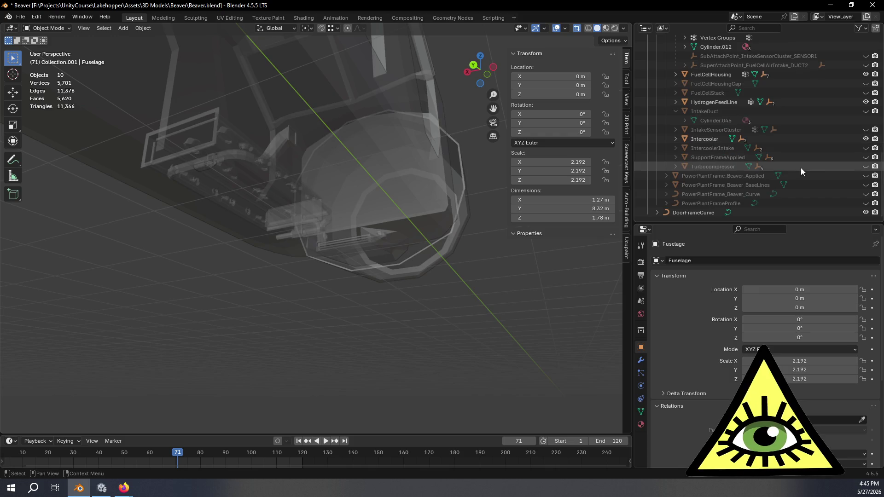
left_click(866, 166)
mouse_move(382, 247)
middle_mouse_down()
mouse_move(318, 260)
mouse_move(417, 242)
mouse_move(448, 197)
mouse_move(394, 251)
mouse_move(367, 244)
mouse_move(311, 258)
mouse_move(519, 307)
mouse_move(352, 268)
mouse_move(305, 201)
mouse_move(422, 266)
middle_mouse_up()
Select the Turbocompressor, view it from the side, then bring up Firefox's exhaust images.
left_click(305, 201)
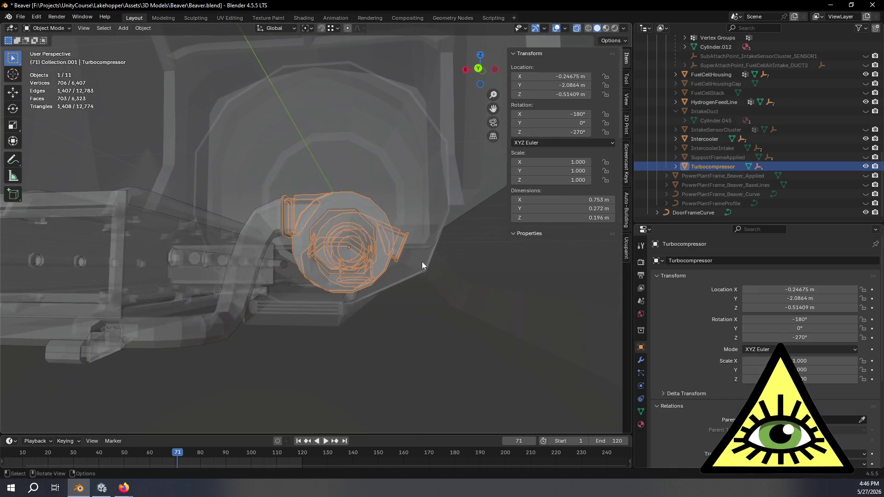
scroll(422, 261, "up", 5)
mouse_move(349, 226)
middle_mouse_down()
mouse_move(335, 256)
mouse_move(363, 215)
mouse_move(326, 249)
mouse_move(352, 252)
mouse_move(357, 290)
mouse_move(420, 319)
mouse_move(367, 316)
mouse_move(328, 336)
mouse_move(233, 337)
mouse_move(244, 316)
mouse_move(391, 258)
mouse_move(397, 296)
mouse_move(387, 282)
mouse_move(393, 245)
mouse_move(380, 288)
middle_mouse_up()
scroll(326, 250, "down", 5)
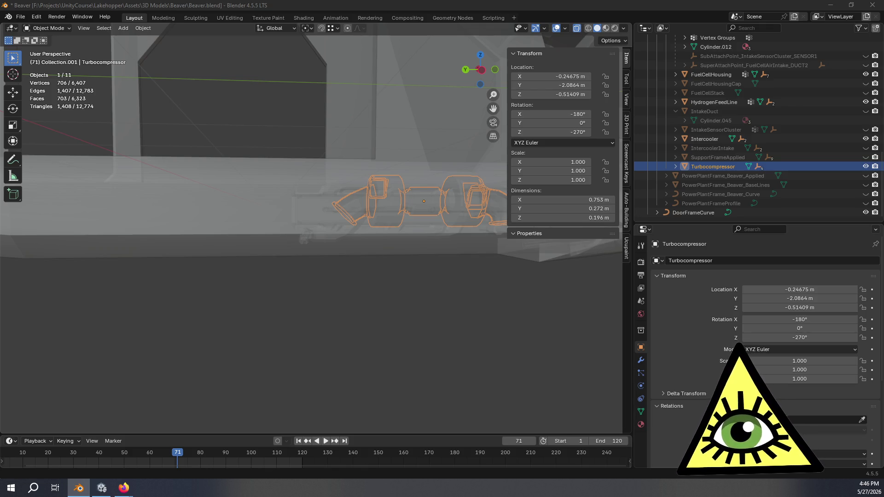
key("alt+Tab")
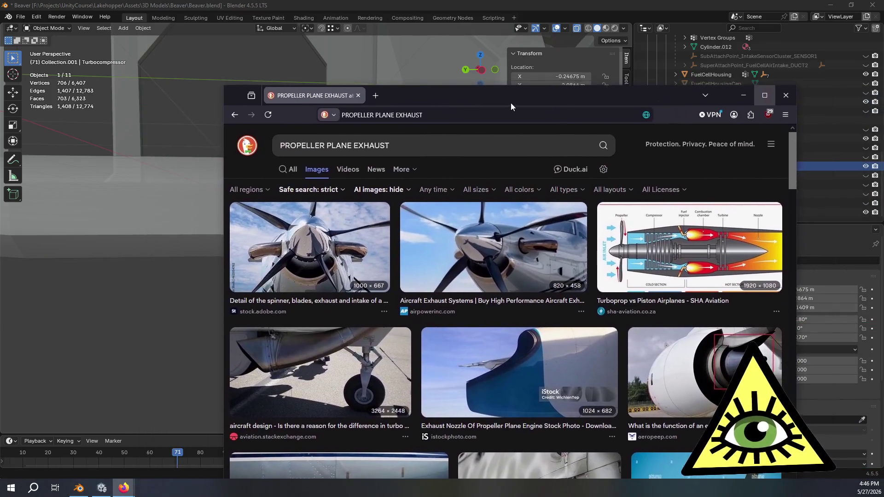
Browse the propeller-exhaust image results, previewing the landing-gear exhaust image.
left_click_drag(510, 103, 501, 75)
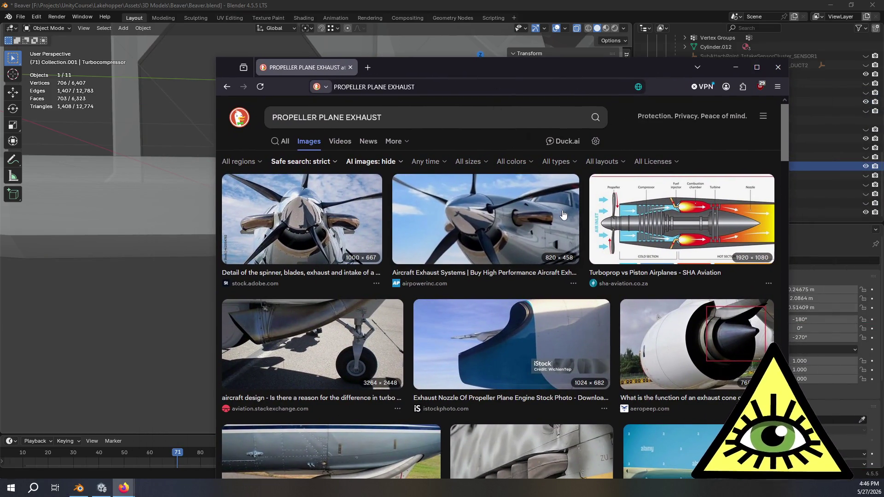
scroll(560, 219, "down", 3)
scroll(560, 228, "down", 1)
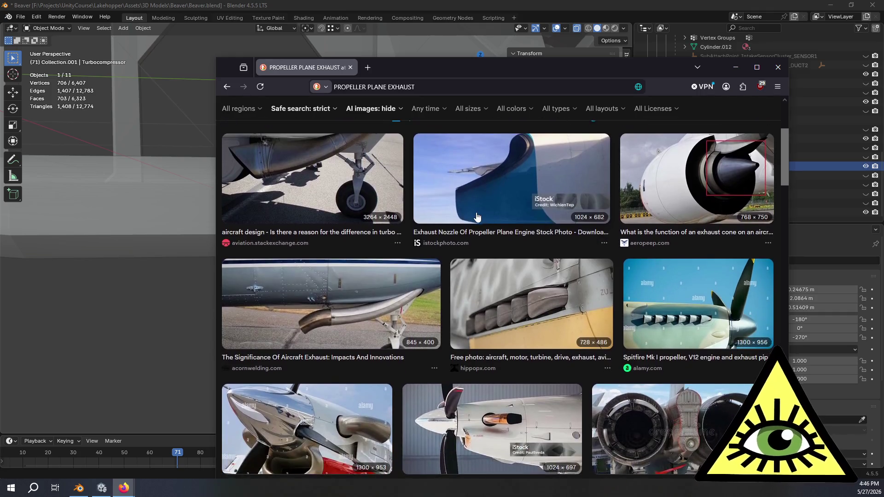
left_click(308, 192)
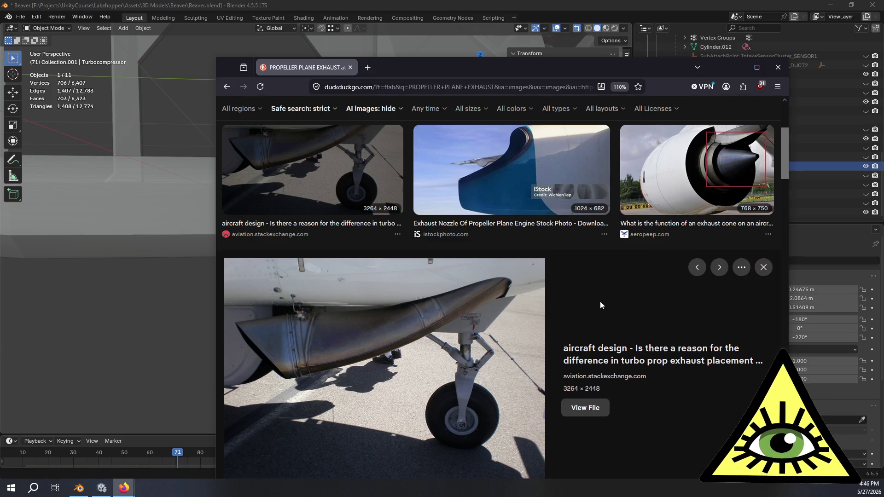
scroll(600, 301, "down", 5)
scroll(603, 272, "down", 2)
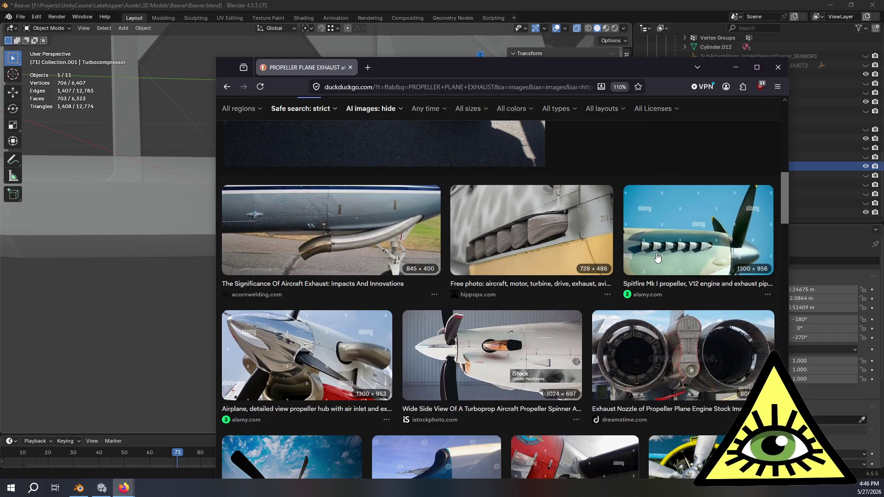
scroll(408, 256, "down", 1)
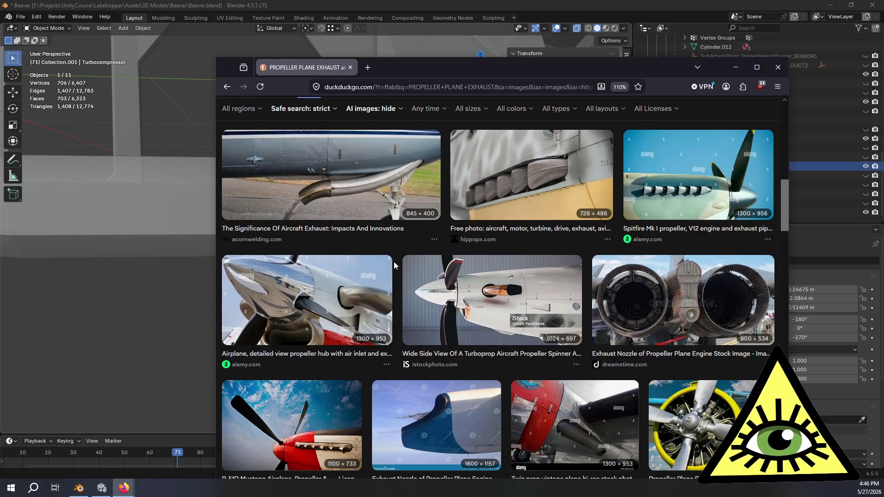
scroll(396, 264, "down", 3)
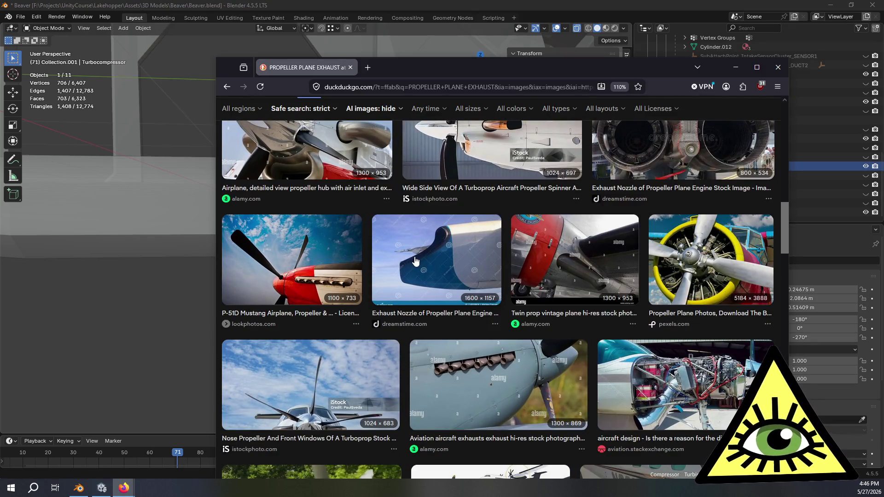
scroll(416, 261, "down", 3)
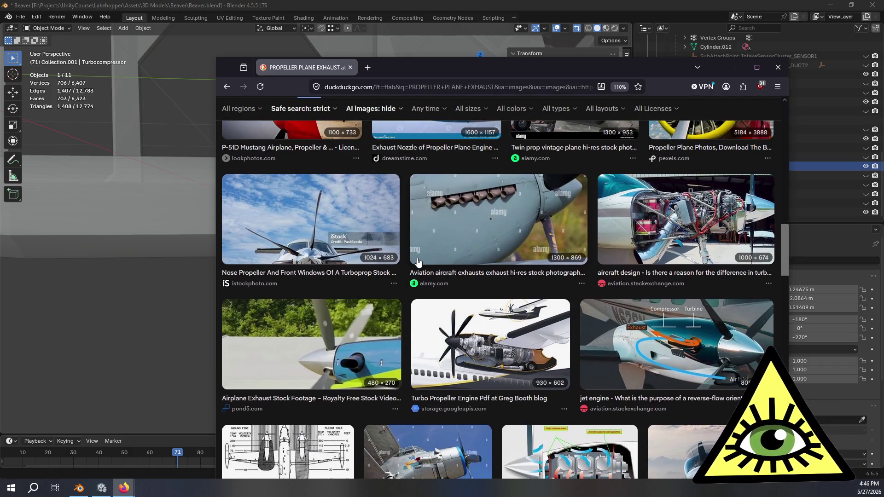
scroll(418, 261, "down", 1)
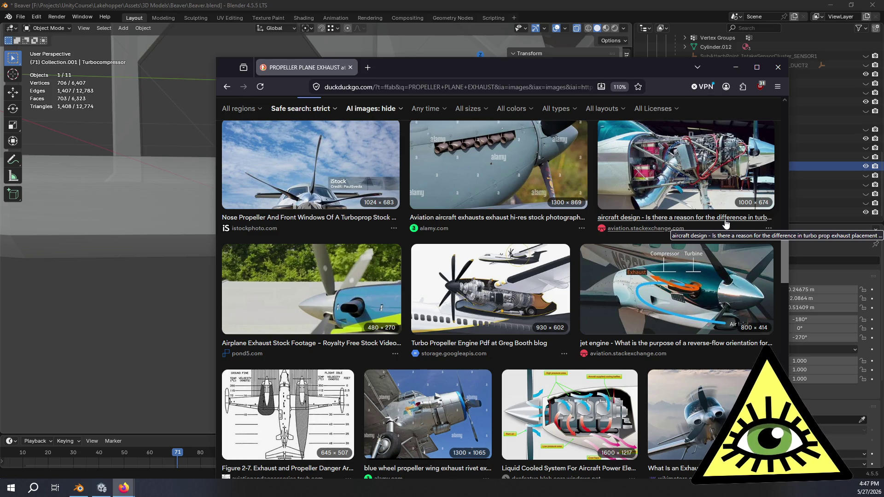
Open the Aviation Stack Exchange turboprop exhaust-placement question in a new tab.
middle_click(725, 222)
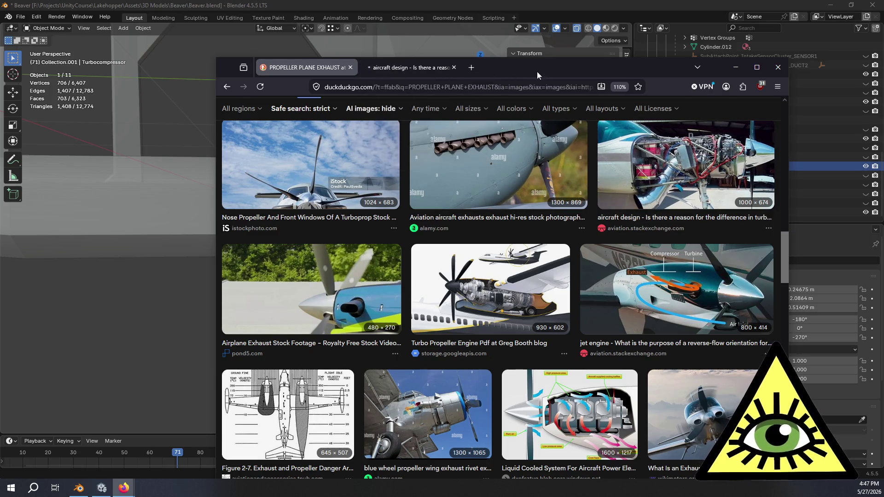
key("alt+Tab")
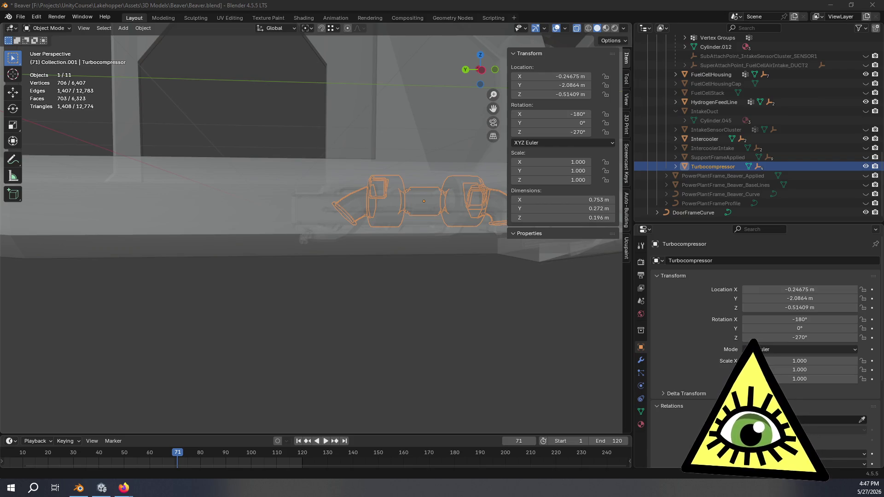
key("alt+Tab")
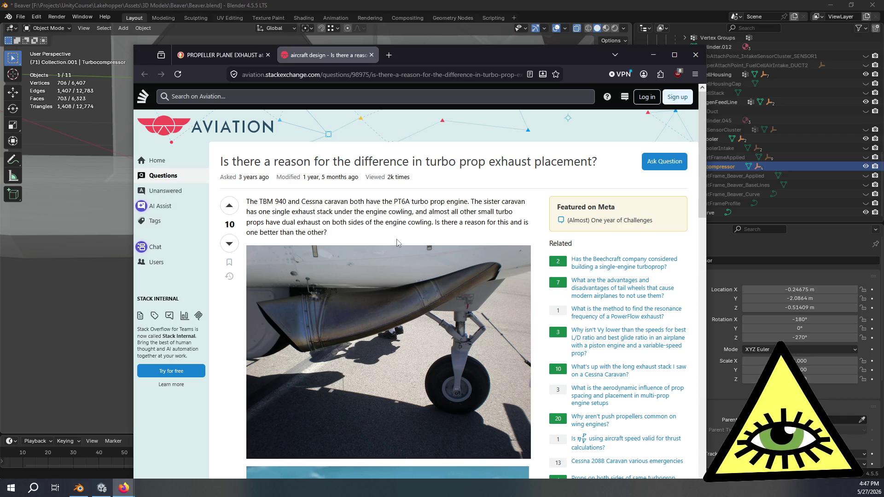
Highlight the Stack Exchange answer paragraph about exhaust placement, then clear the selection.
scroll(398, 242, "down", 15)
mouse_move(275, 247)
left_mouse_down()
mouse_move(442, 260)
mouse_move(447, 275)
left_mouse_up()
left_click_drag(349, 289, 293, 246)
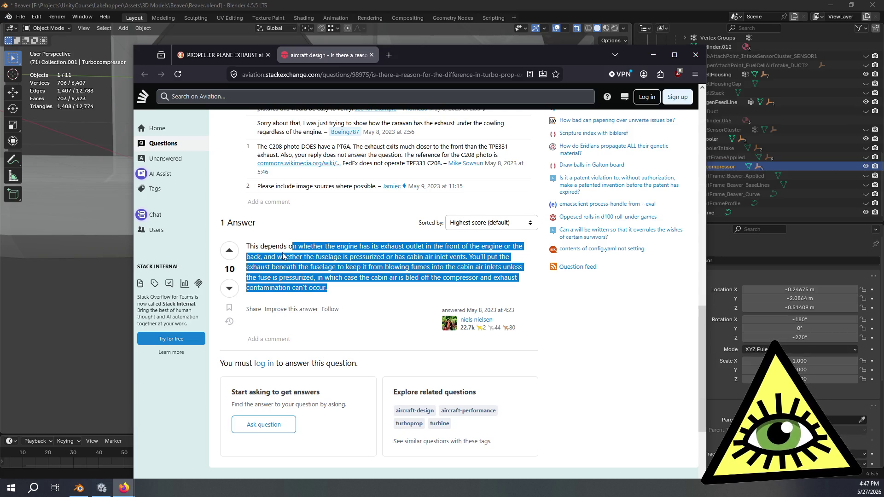
left_click(343, 289)
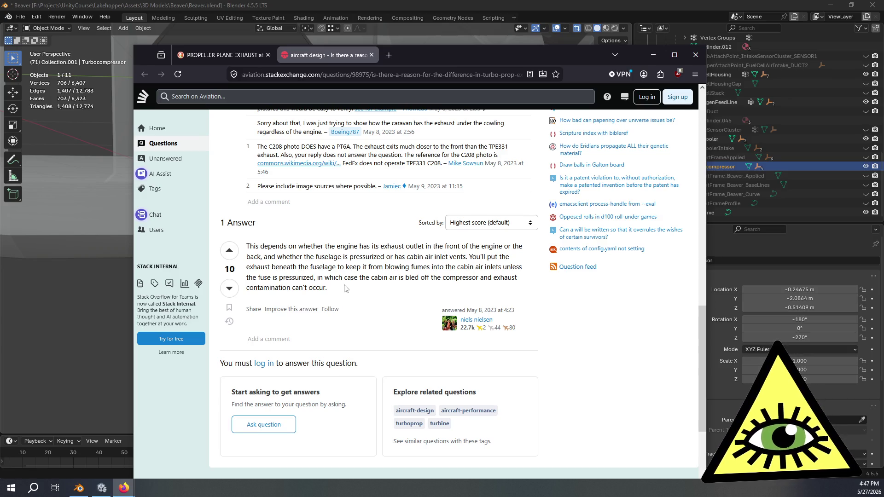
Scroll back up to the question's exhaust photo and move the Firefox window aside.
scroll(346, 288, "up", 2)
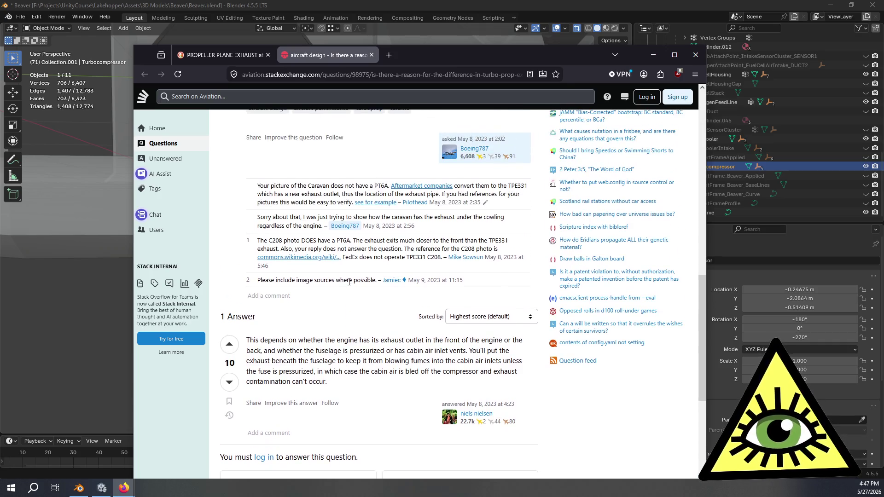
scroll(355, 268, "up", 2)
scroll(359, 263, "up", 2)
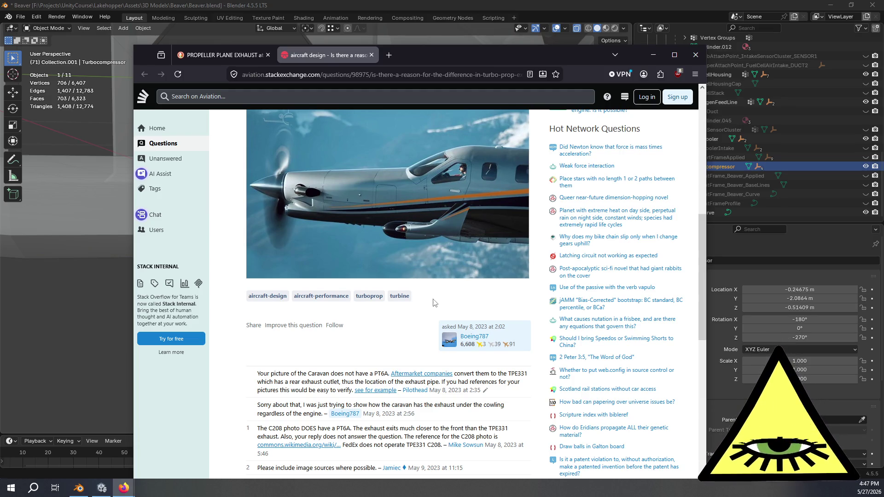
scroll(433, 302, "up", 5)
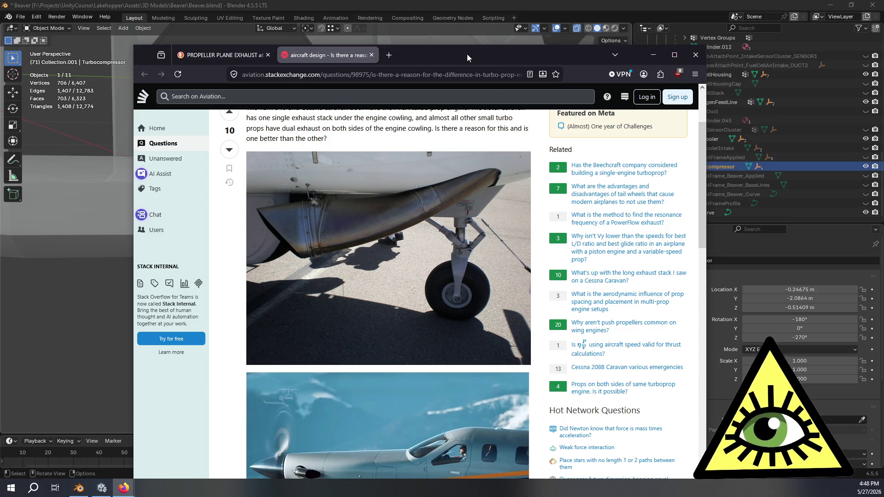
mouse_move(467, 54)
left_mouse_down()
mouse_move(883, 184)
mouse_move(883, 241)
mouse_move(883, 137)
mouse_move(654, 88)
mouse_move(883, 101)
left_mouse_up()
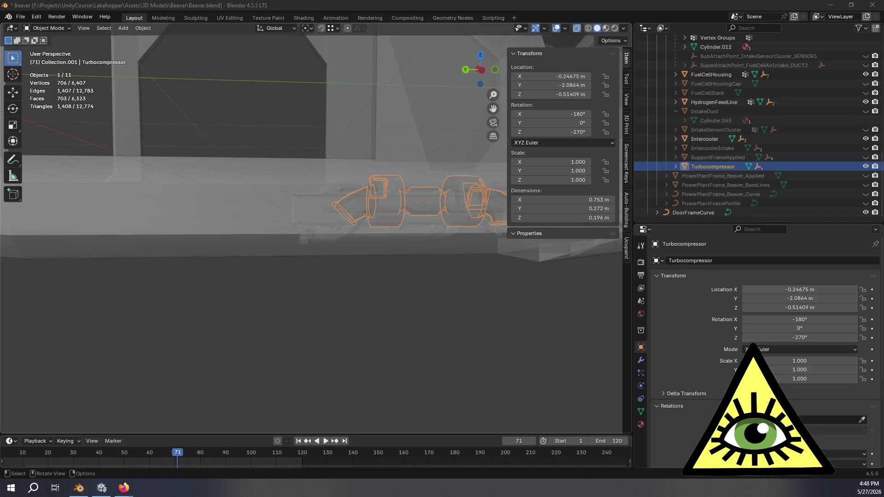
Browse the enlarged DHC-2 Beaver photos one by one, then close Firefox to return to Blender.
key("alt+Tab")
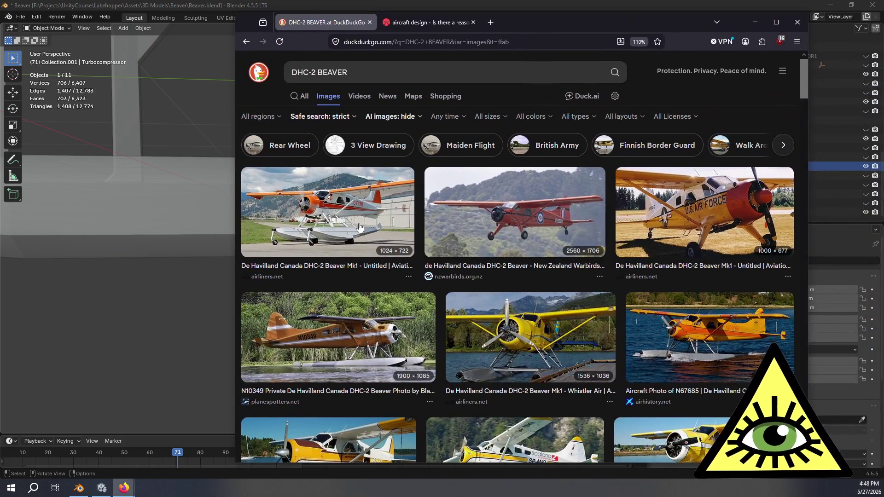
left_click(359, 227)
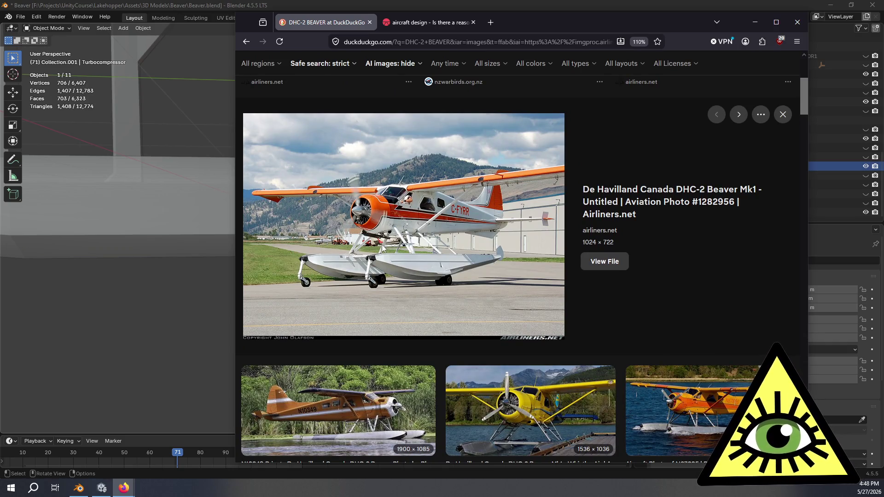
key("Right")
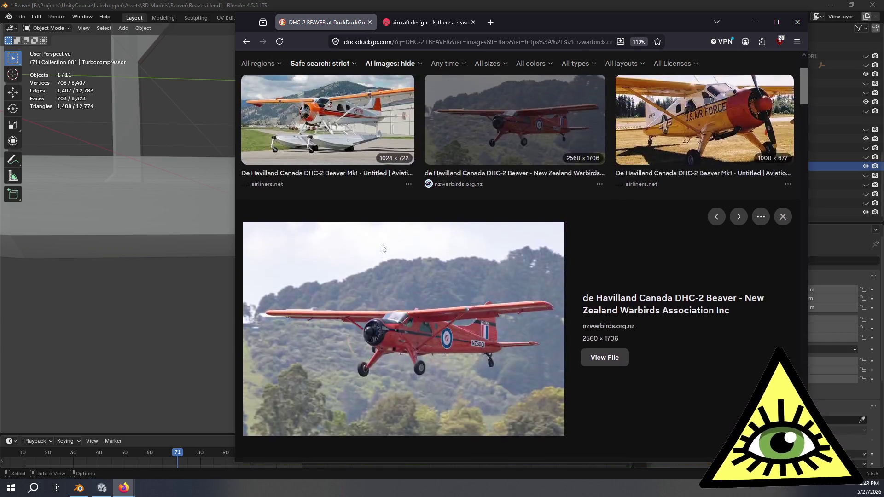
key("Right")
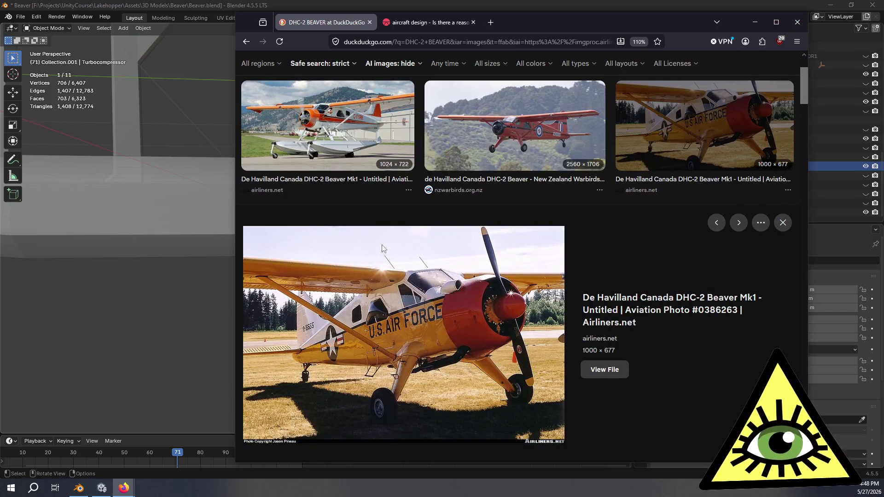
key("Right")
key("Right")
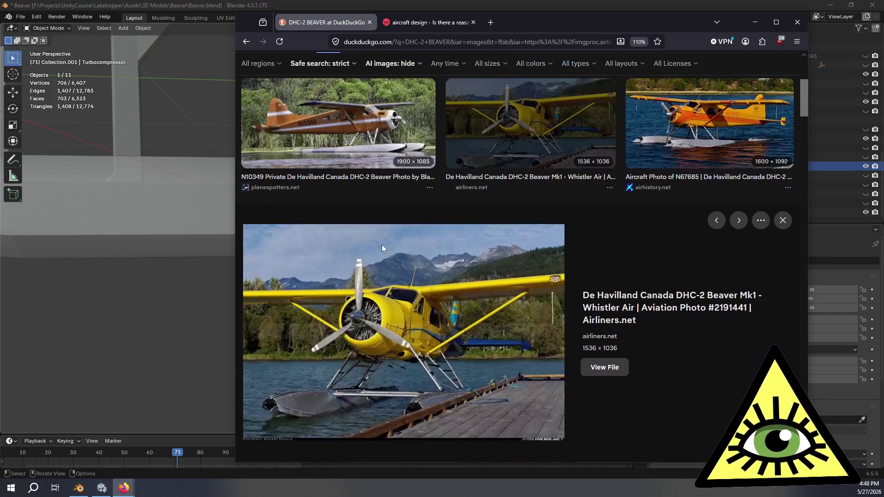
key("Left")
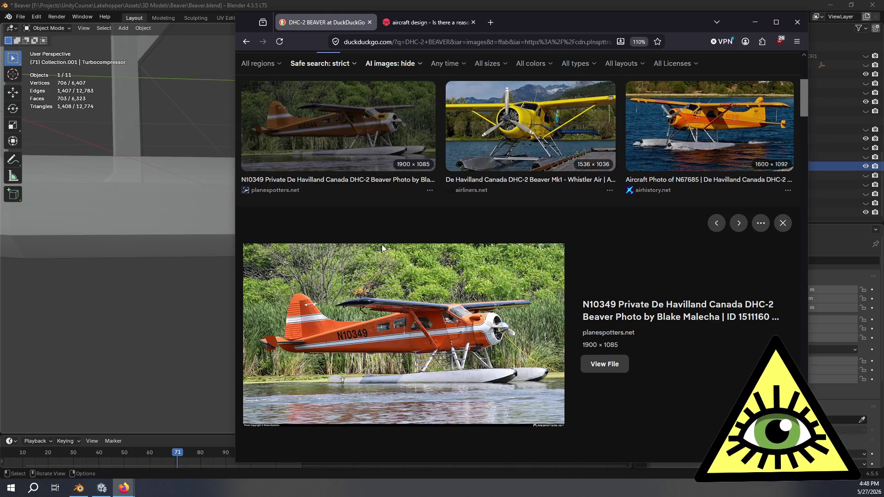
key("Right")
key("Right")
key("Right")
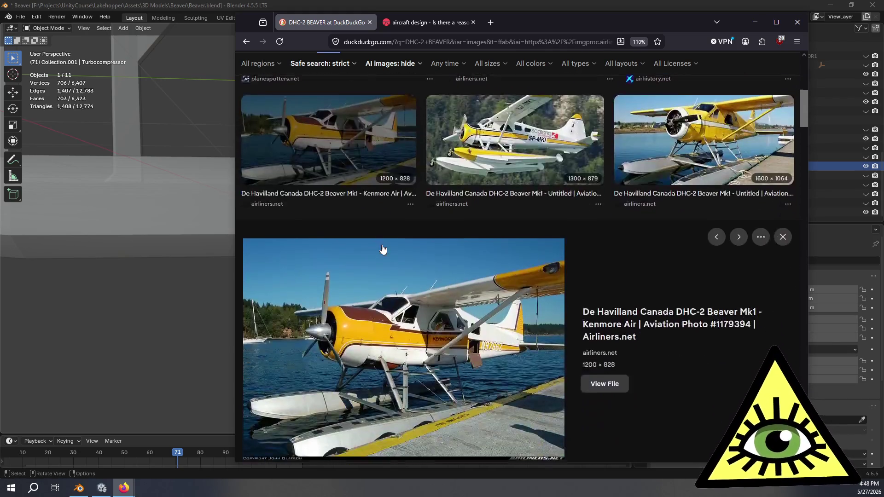
key("Right")
key("Right")
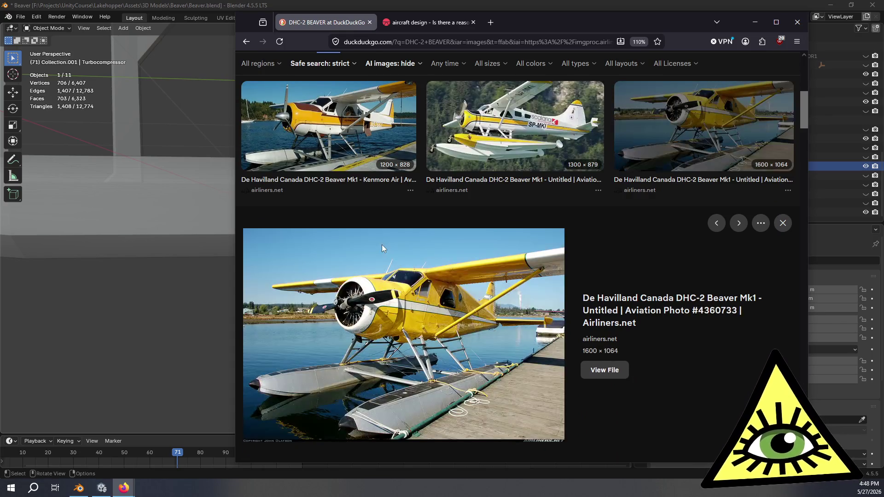
key("Right")
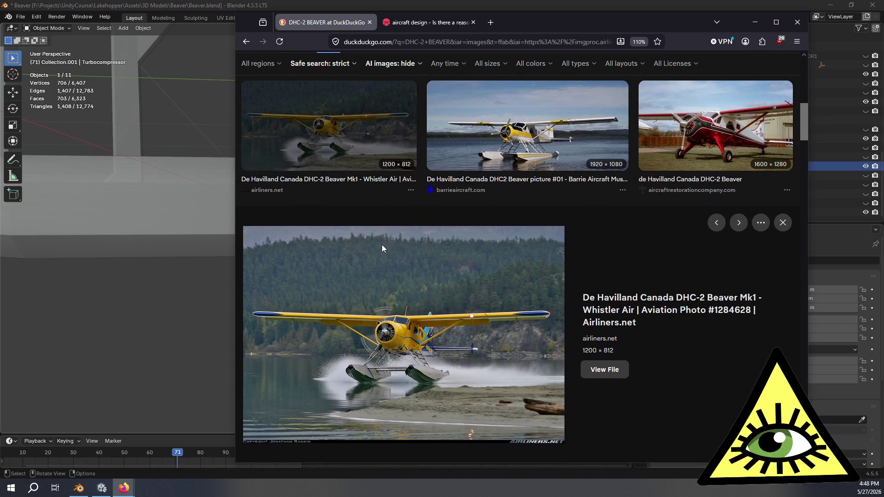
left_click(802, 29)
mouse_move(418, 255)
middle_mouse_down()
mouse_move(473, 233)
mouse_move(488, 261)
mouse_move(368, 259)
mouse_move(394, 229)
mouse_move(379, 228)
mouse_move(418, 211)
mouse_move(418, 292)
mouse_move(387, 275)
middle_mouse_up()
In Edit Mode with solid shading, select the ring of faces at the duct outlet.
key("Tab")
scroll(426, 227, "up", 4)
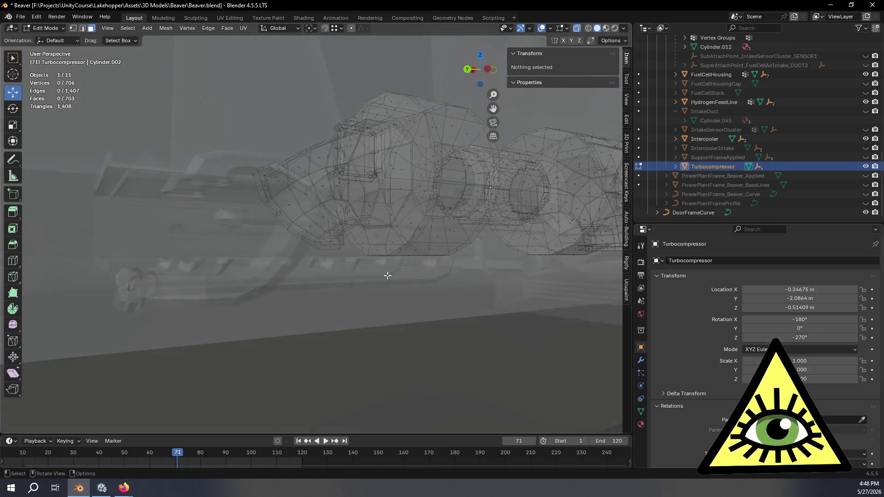
scroll(272, 221, "up", 3)
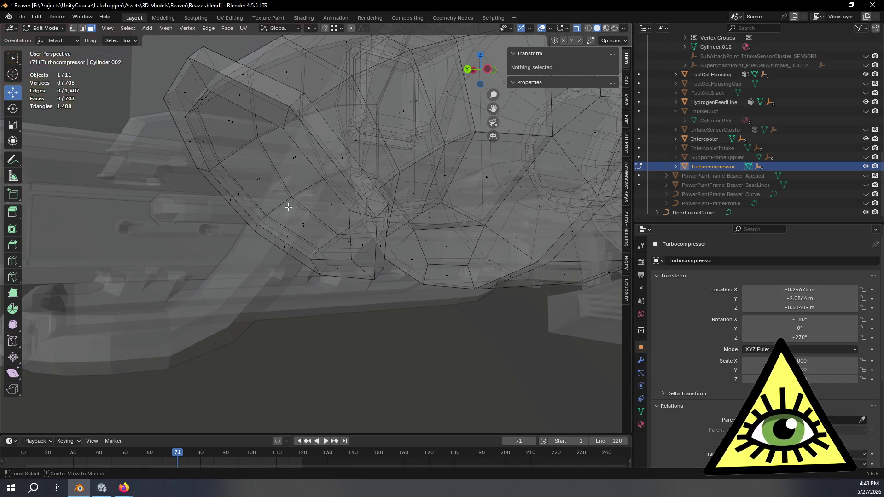
key("alt+z")
middle_click(288, 207, "alt")
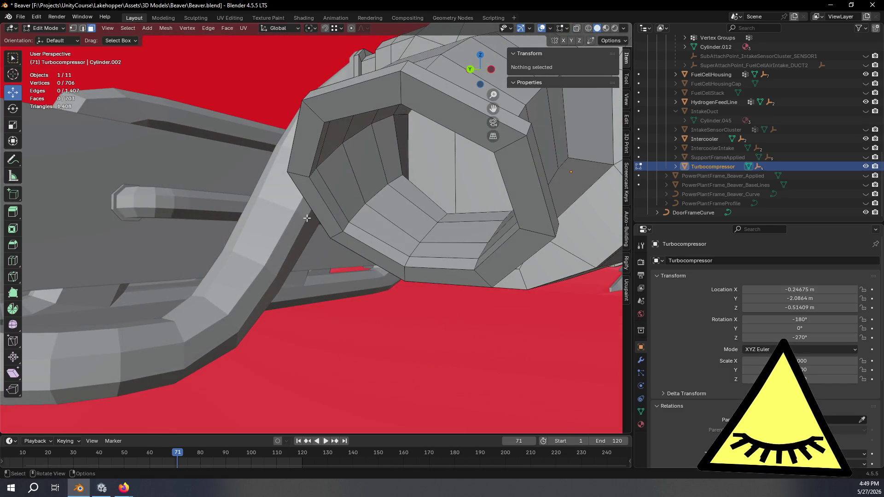
left_click(301, 177, "alt")
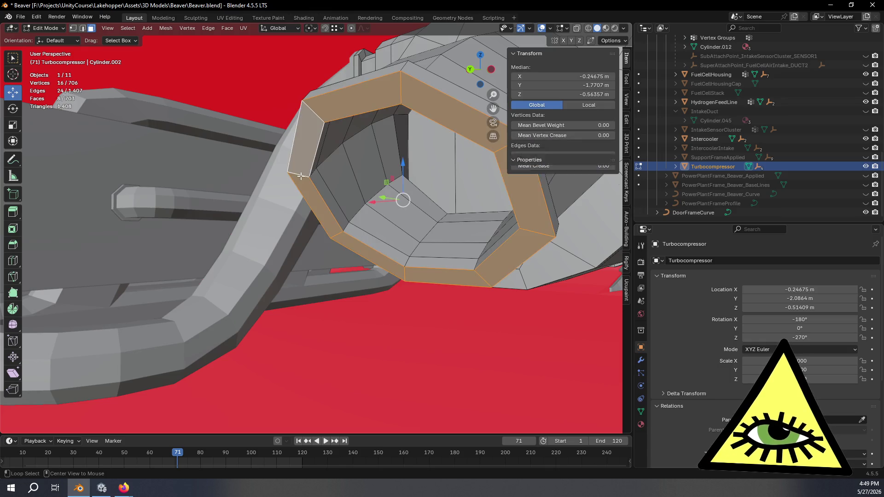
scroll(342, 218, "down", 3)
mouse_move(408, 266)
middle_mouse_down("shift")
mouse_move(450, 262)
mouse_move(489, 290)
middle_mouse_up("shift")
Duplicate the outlet ring in place, separate it into Turbocompressor.001 and select that object.
key("shift+d")
right_click(500, 286)
key("p")
left_click(507, 308)
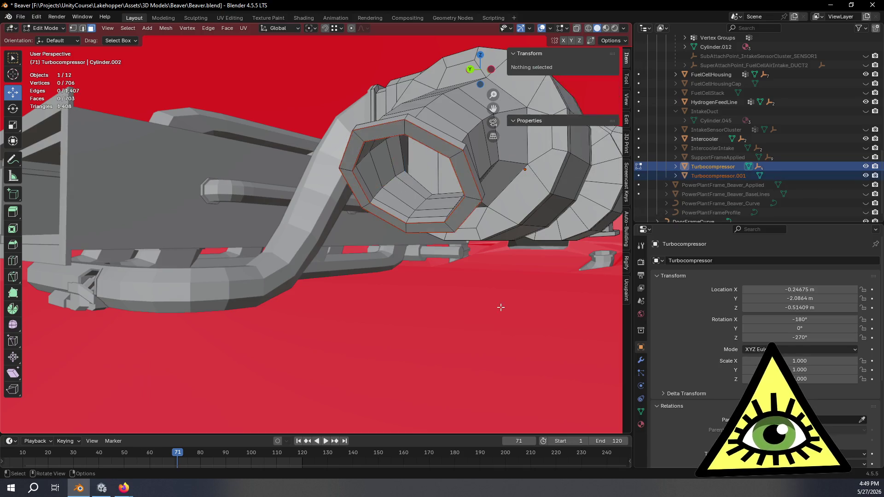
key("Tab")
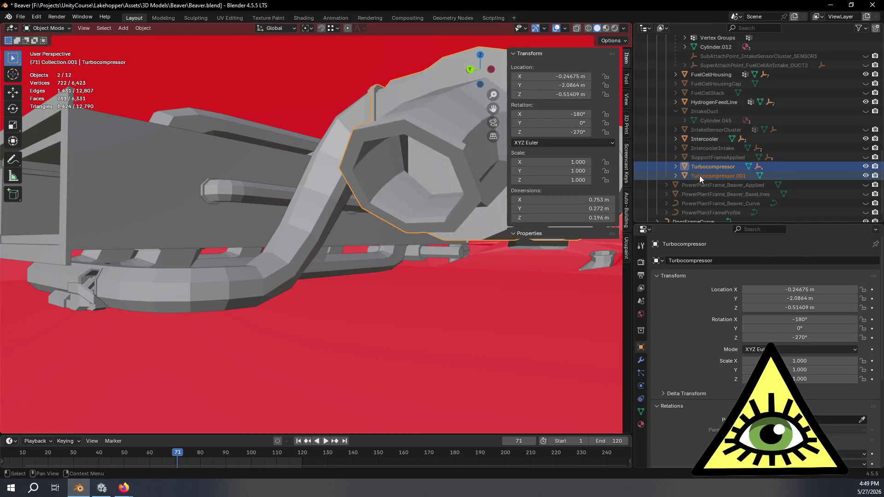
left_click(703, 176)
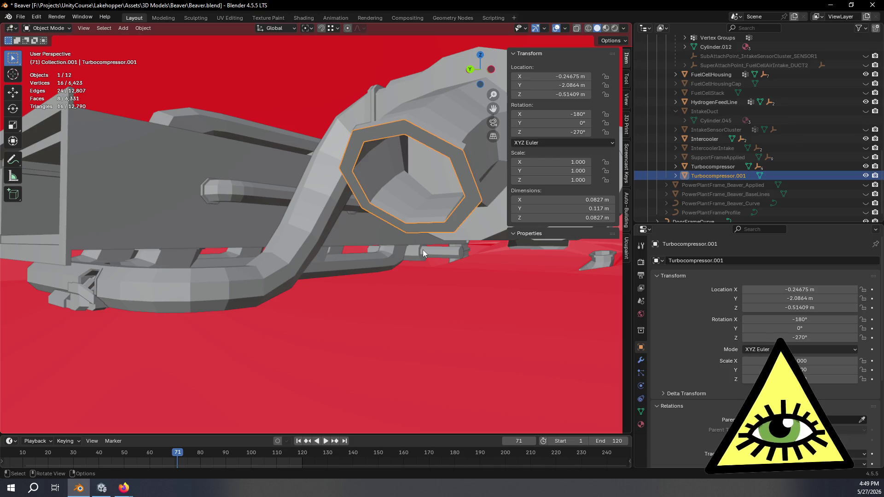
Rename Turbocompressor.001 to 'TurbocompressorExhaust' in the Outliner.
key("Tab")
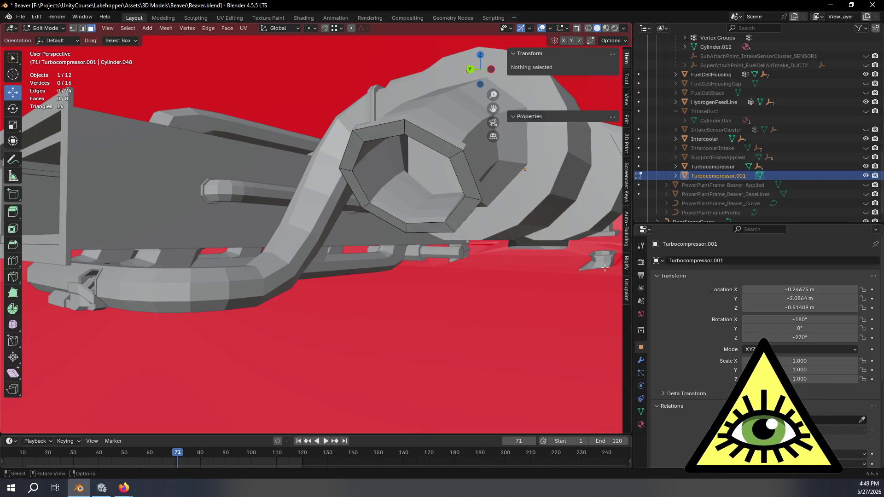
key("Tab")
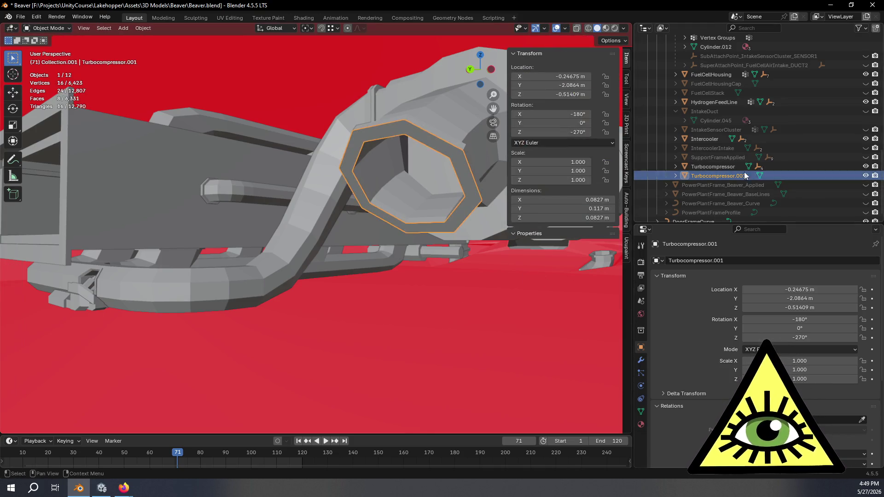
double_click(729, 176)
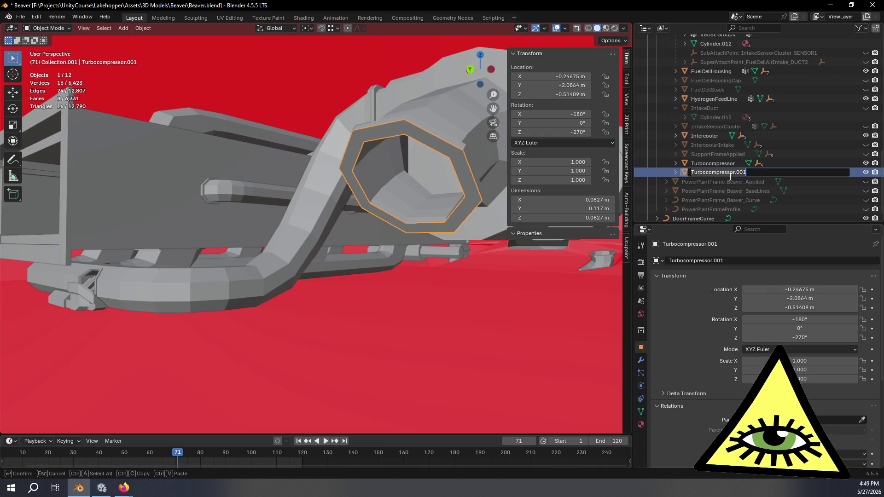
key("BackSpace")
type("TurboCO")
key("BackSpace")
key("BackSpace")
type("compressorExhaust")
key("Return")
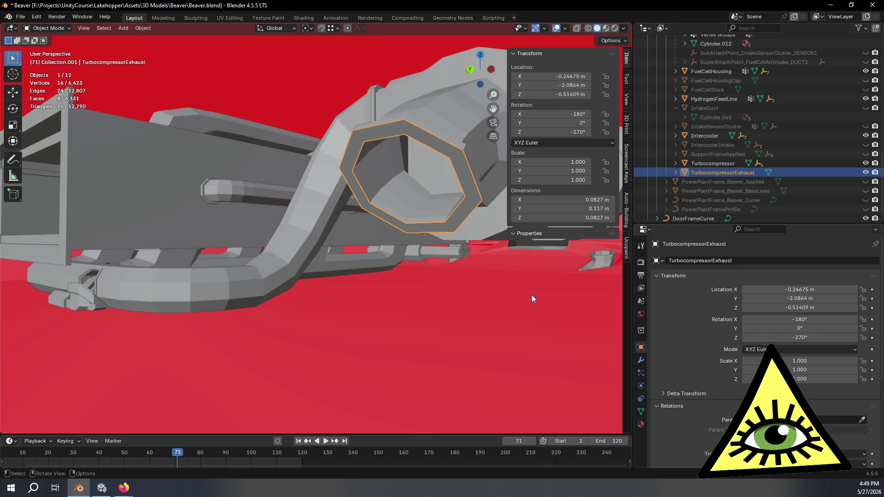
Enter Edit Mode on the TurbocompressorExhaust ring and orbit around it.
middle_click_drag(532, 299, 478, 308)
key("Tab")
mouse_move(387, 318)
middle_mouse_down()
mouse_move(424, 306)
mouse_move(417, 286)
middle_mouse_up()
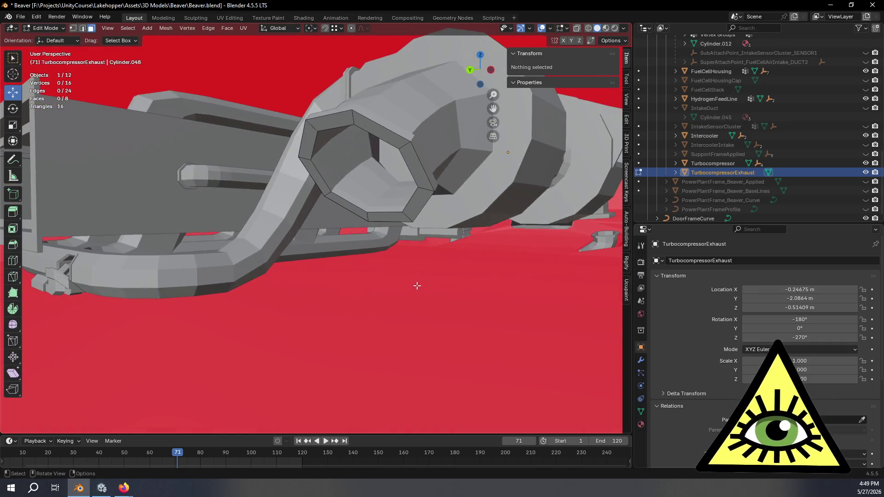
Flip the face normals of the whole exhaust ring in X-ray view.
key("alt+z")
scroll(431, 234, "down", 5)
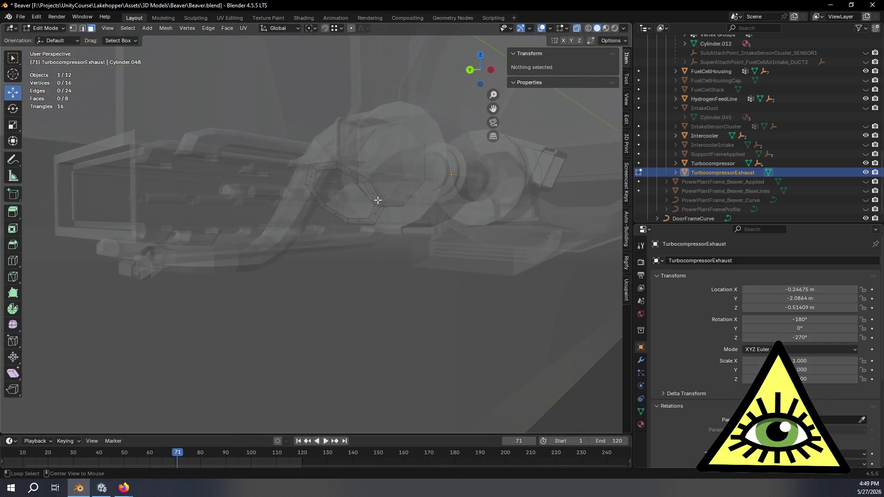
left_click(379, 204, "alt")
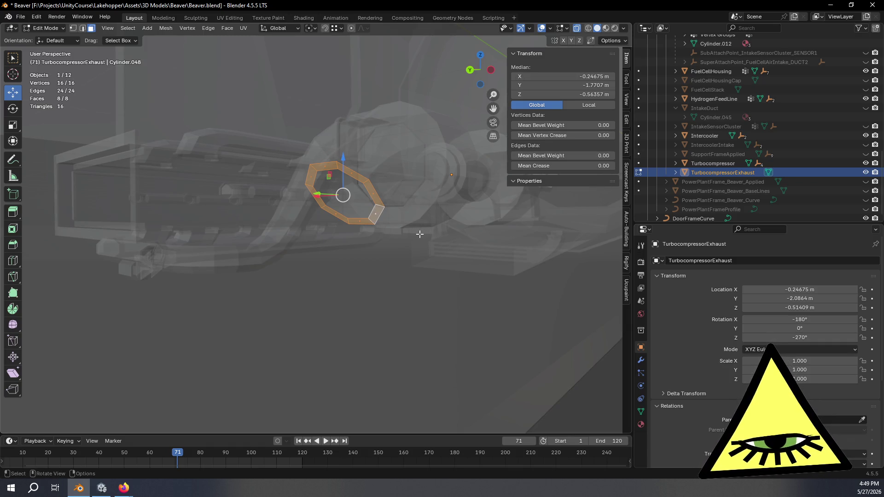
right_click(422, 237)
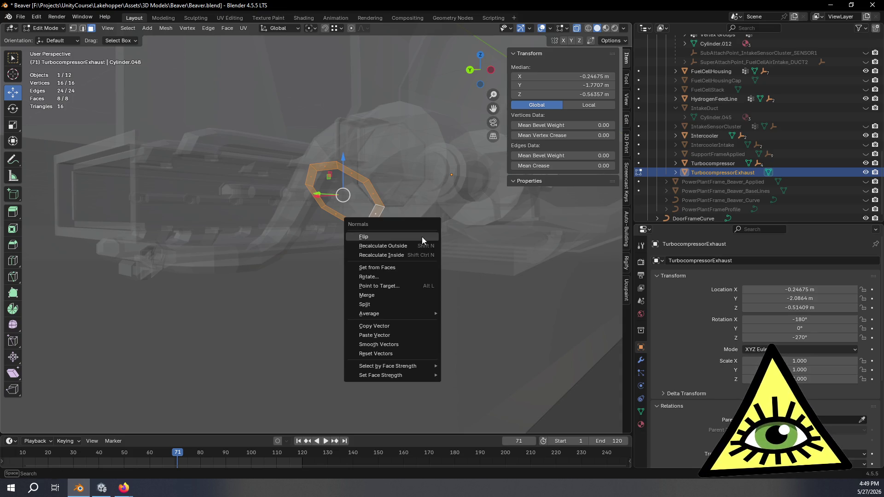
left_click(421, 237)
mouse_move(422, 237)
middle_mouse_down()
mouse_move(434, 254)
mouse_move(326, 280)
mouse_move(437, 241)
mouse_move(413, 237)
mouse_move(430, 223)
middle_mouse_up()
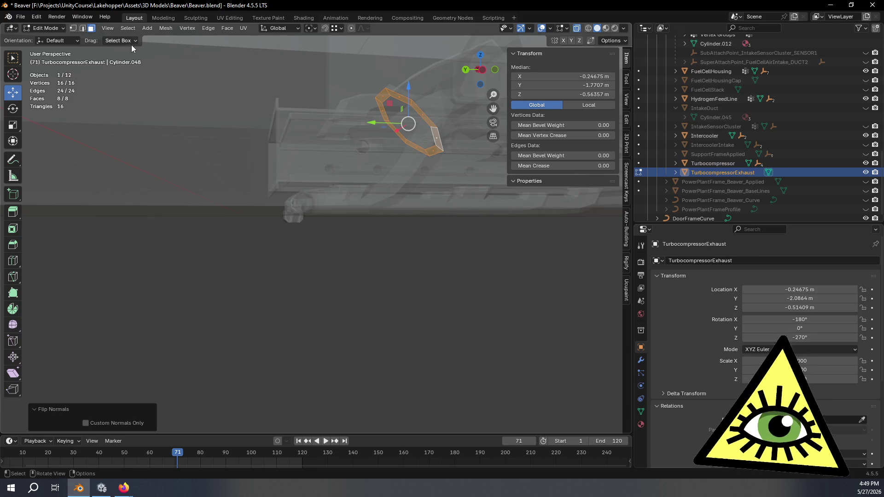
In edge mode, select the duct's outlet end edge loop and view it from the left.
left_click(81, 28)
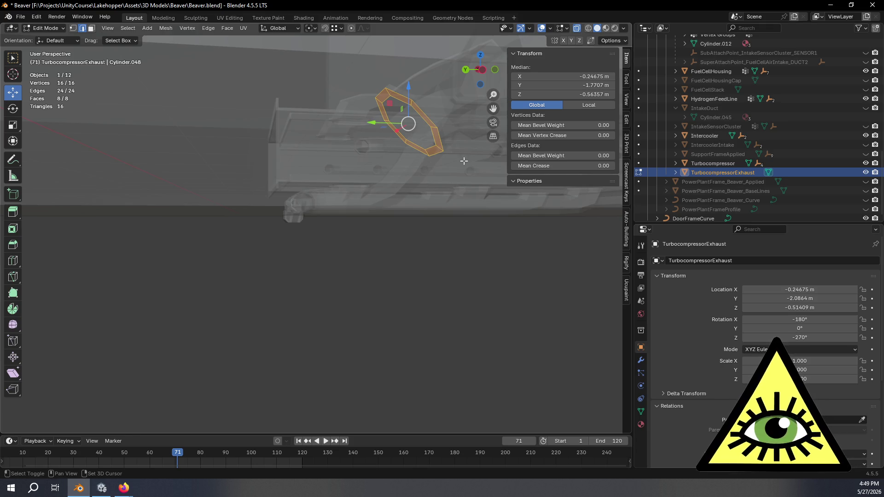
middle_click_drag(465, 155, 407, 183, "shift")
left_click(372, 188, "alt")
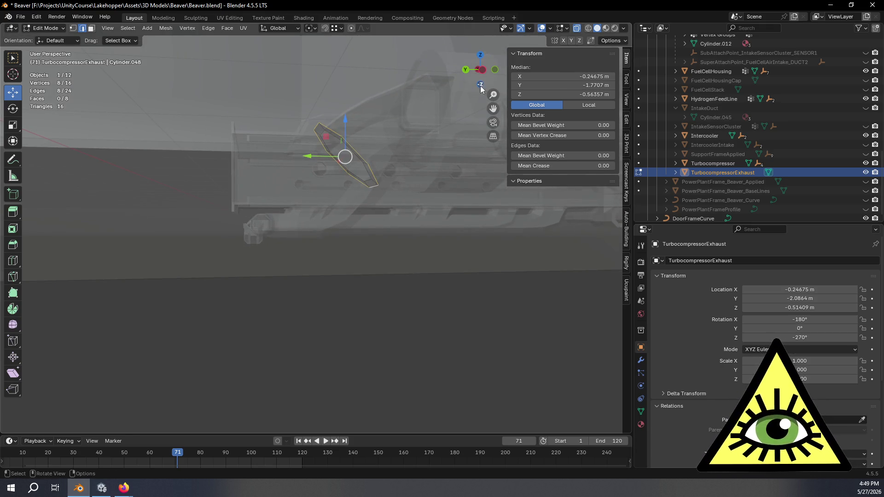
left_click(483, 72)
scroll(433, 121, "up", 5)
mouse_move(379, 184)
middle_mouse_down("shift")
mouse_move(397, 269)
mouse_move(426, 235)
mouse_move(409, 272)
middle_mouse_up("shift")
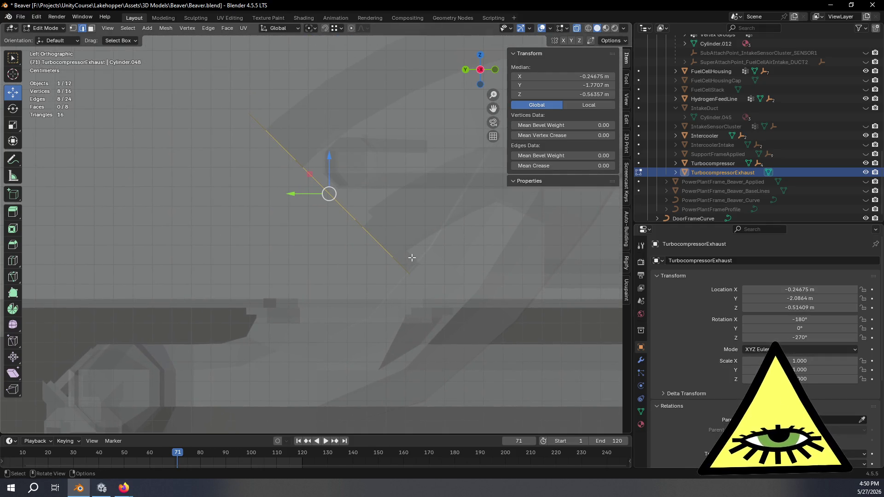
Set Transform Orientation to Normal and extrude the capped end face about 0.008 m along it.
left_click(289, 29)
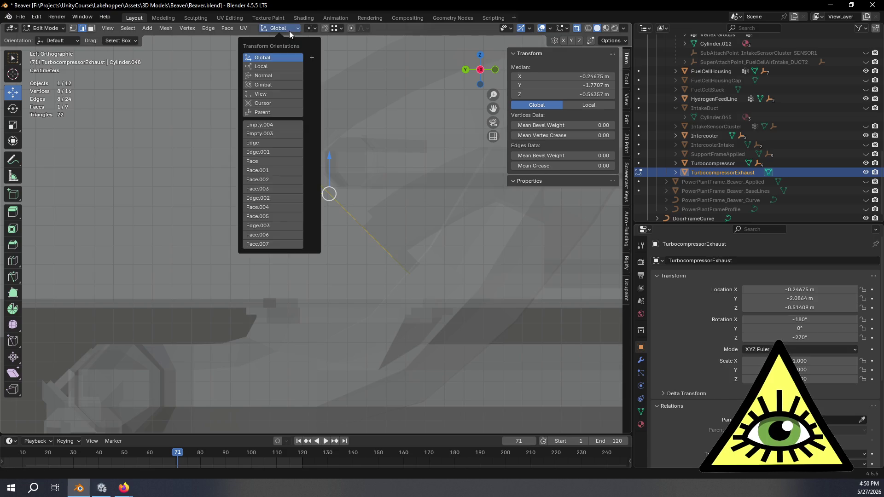
left_click(272, 75)
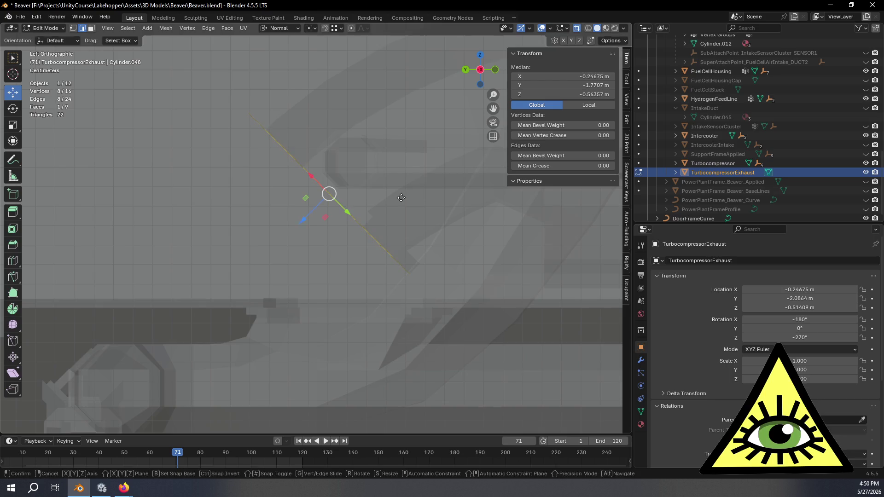
key("e")
key("e")
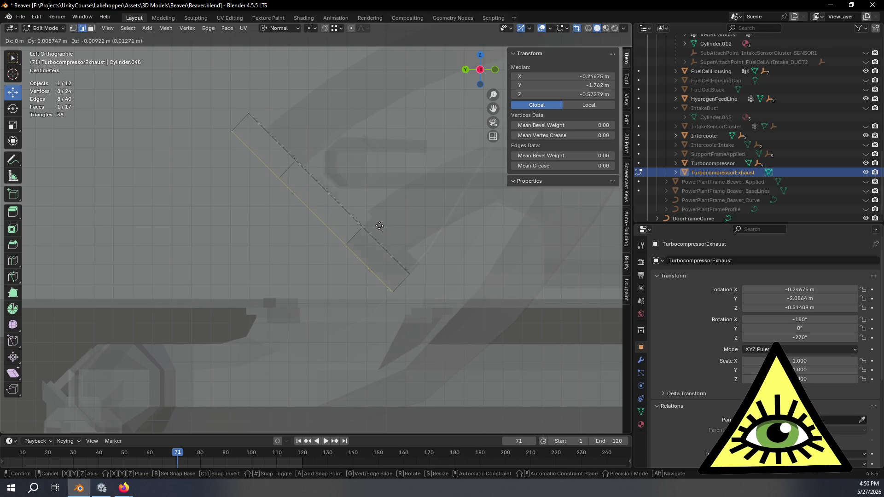
key("z")
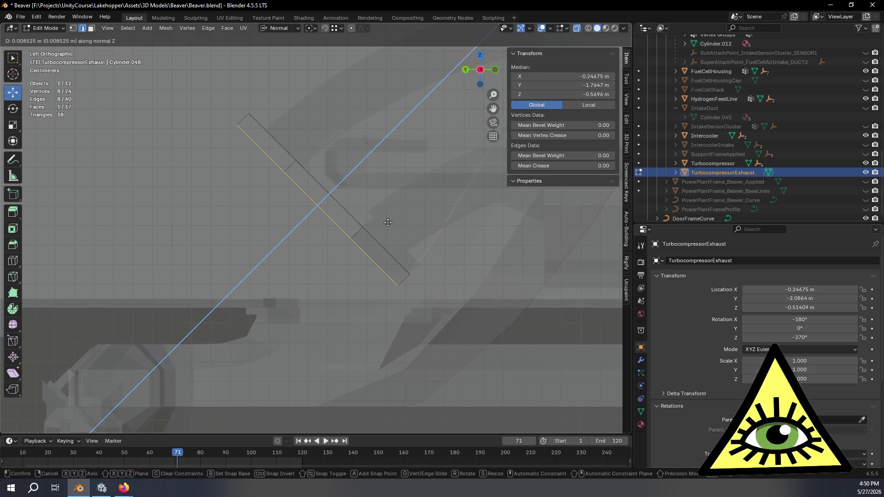
left_click(389, 223)
Inspect the extruded octagonal end face from several perspective and orthographic angles.
mouse_move(389, 222)
middle_mouse_down()
mouse_move(350, 239)
mouse_move(377, 251)
mouse_move(447, 251)
mouse_move(395, 228)
middle_mouse_up()
mouse_move(129, 225)
middle_mouse_down()
mouse_move(302, 207)
mouse_move(415, 175)
mouse_move(306, 207)
mouse_move(437, 190)
mouse_move(117, 262)
middle_mouse_up()
middle_click_drag(348, 194, 360, 183)
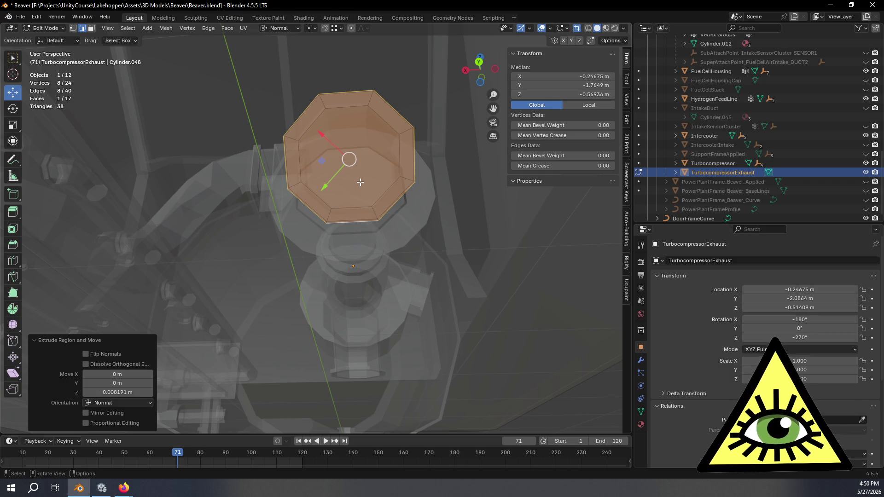
middle_click_drag(376, 209, 340, 247, "shift")
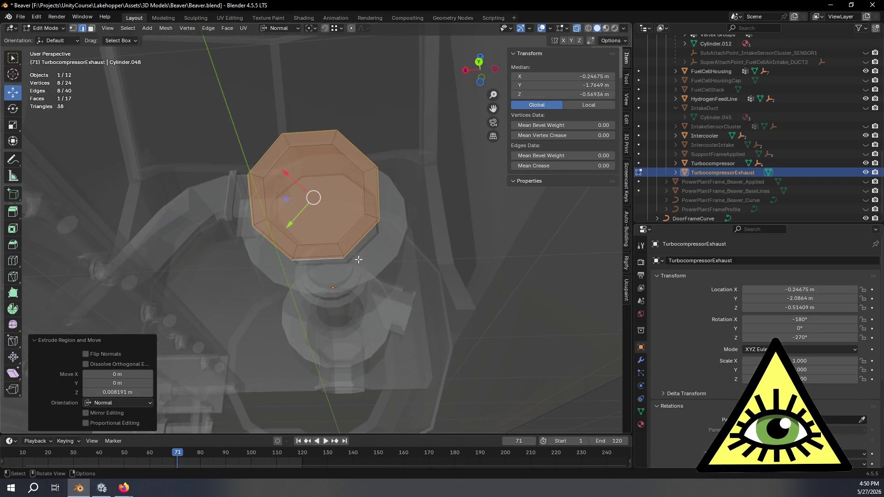
left_click(496, 70)
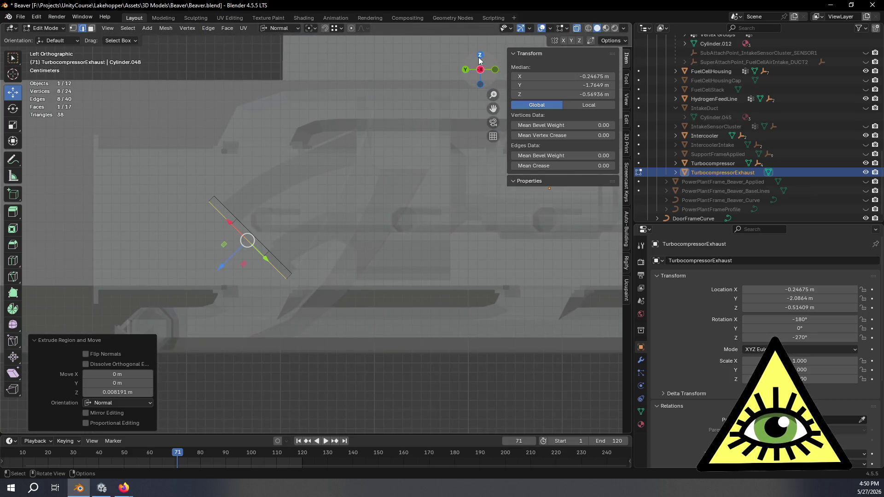
left_click(479, 57)
left_click_drag(475, 65, 484, 59)
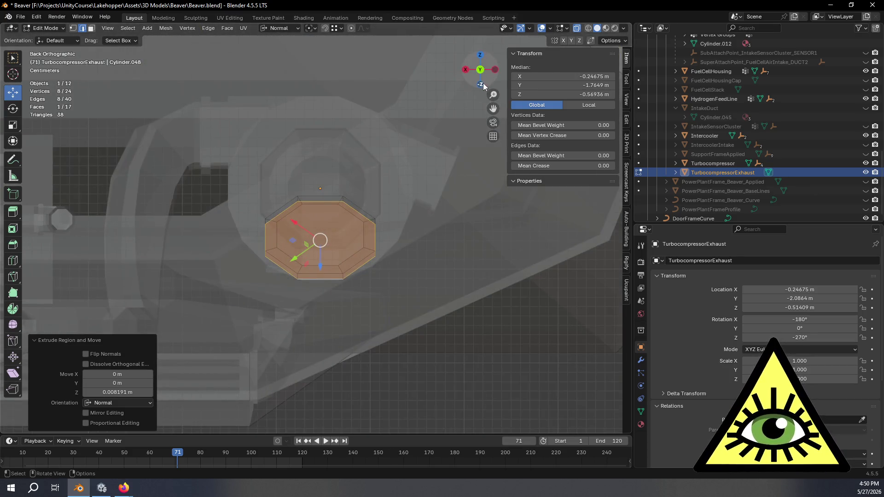
left_click(481, 85)
mouse_move(502, 138)
middle_mouse_down()
mouse_move(451, 216)
mouse_move(456, 281)
mouse_move(483, 268)
mouse_move(496, 147)
mouse_move(488, 143)
mouse_move(350, 224)
mouse_move(351, 232)
middle_mouse_up()
left_click(493, 135)
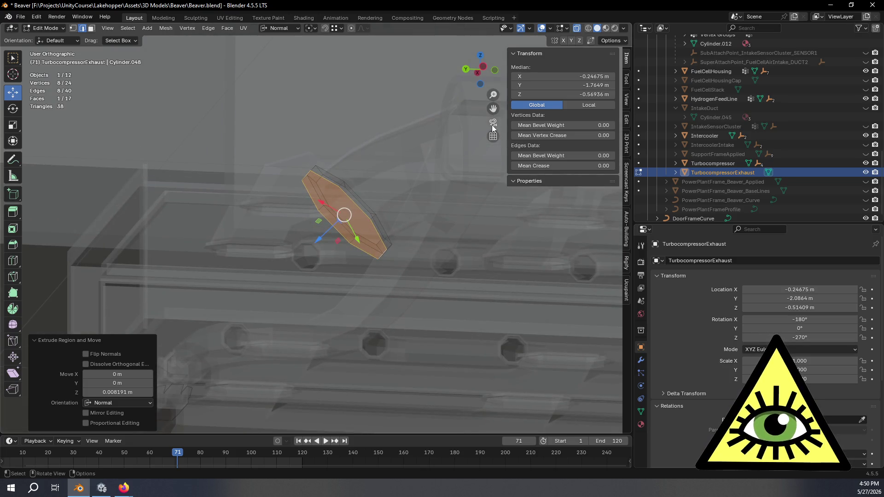
mouse_move(397, 160)
middle_mouse_down()
mouse_move(416, 160)
mouse_move(477, 128)
middle_mouse_up()
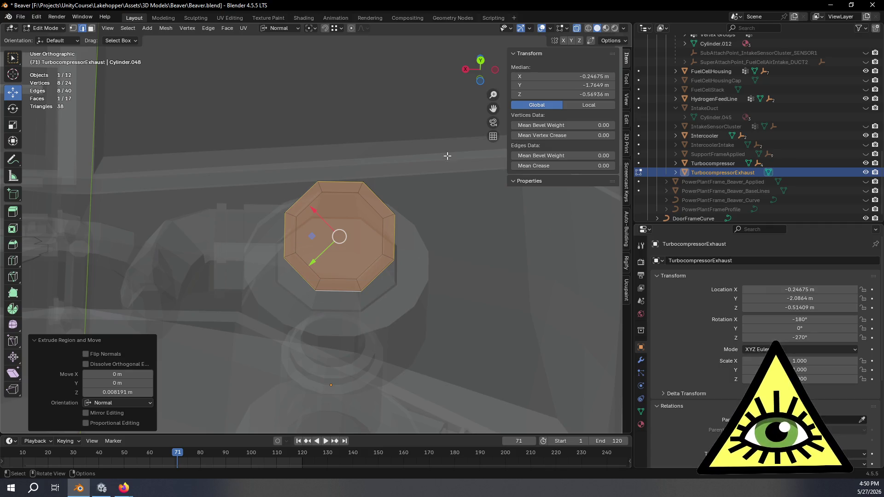
middle_click_drag(339, 265, 332, 256)
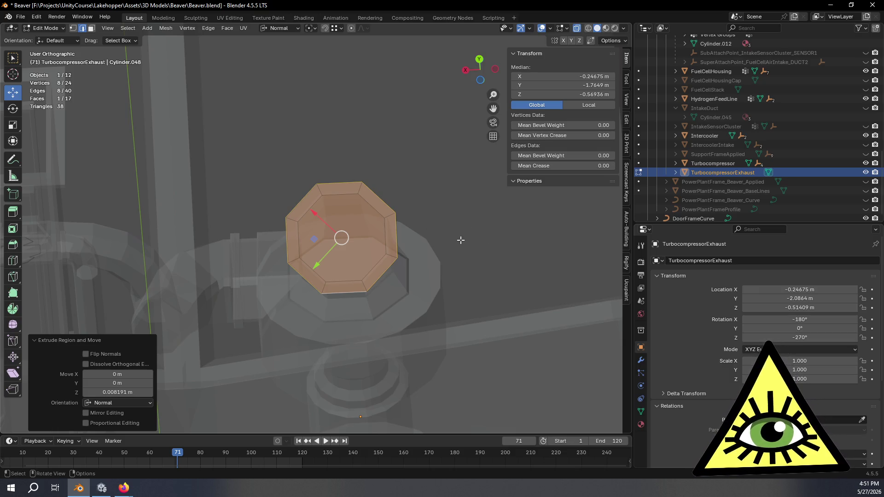
left_click(13, 229)
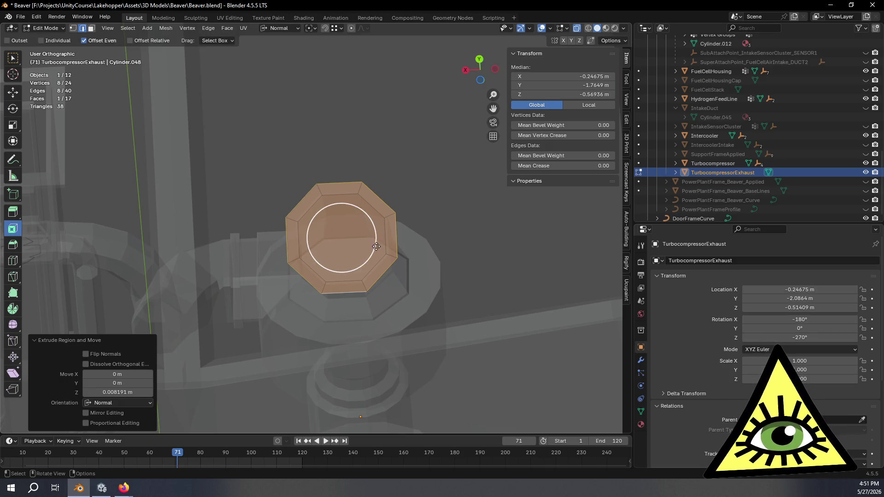
Inset the end face by 0.0123 m, forming an inner octagon, and check it from the side.
mouse_move(369, 246)
left_mouse_down()
mouse_move(339, 243)
mouse_move(356, 246)
left_mouse_up()
scroll(405, 236, "up", 5)
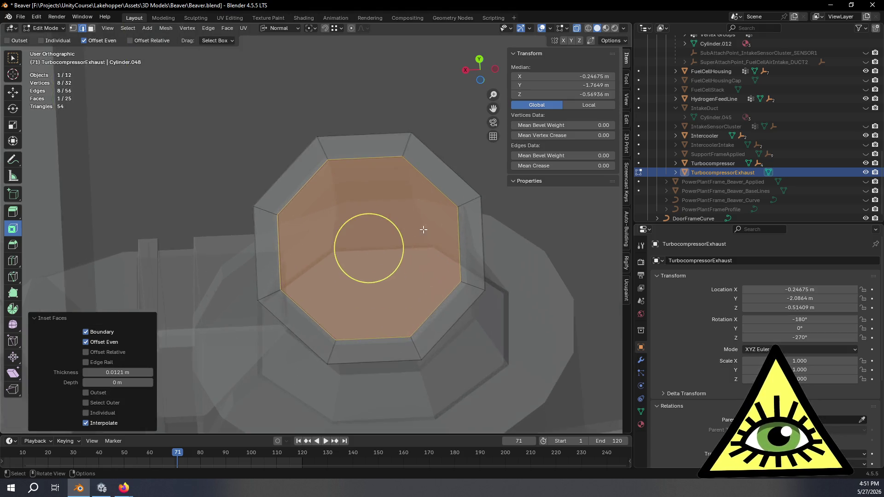
mouse_move(430, 198)
middle_mouse_down()
mouse_move(419, 231)
mouse_move(357, 269)
mouse_move(368, 260)
middle_mouse_up()
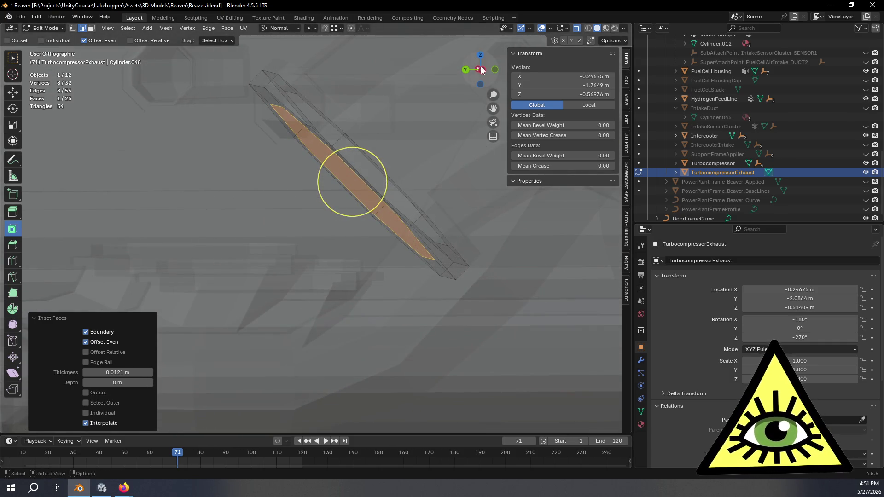
left_click(482, 69)
mouse_move(444, 143)
middle_mouse_down()
mouse_move(387, 172)
mouse_move(409, 229)
mouse_move(424, 200)
mouse_move(424, 210)
mouse_move(409, 211)
mouse_move(419, 217)
mouse_move(406, 219)
mouse_move(431, 226)
middle_mouse_up()
left_click(483, 74)
scroll(416, 168, "up", 3)
middle_click_drag(417, 168, 401, 231, "shift")
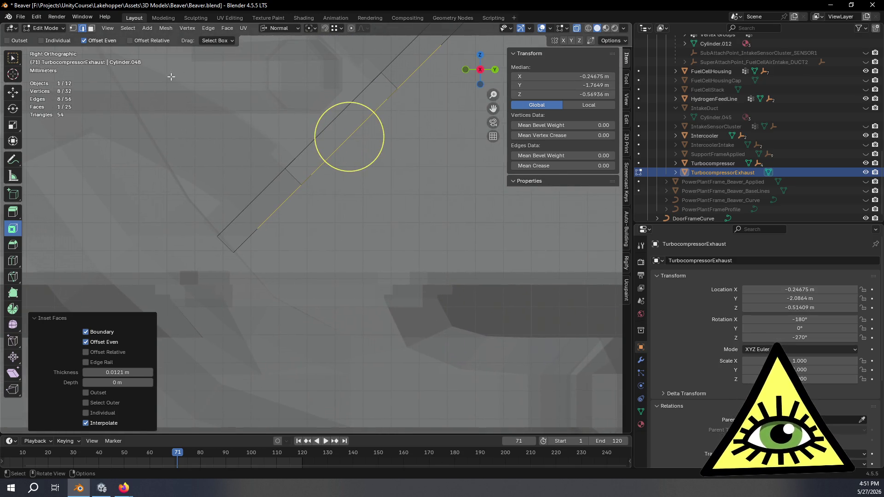
Switch to vertex selection and view the inner end face from the right side.
left_click(72, 29)
mouse_move(380, 174)
middle_mouse_down("shift")
mouse_move(389, 271)
mouse_move(424, 253)
mouse_move(406, 243)
middle_mouse_up("shift")
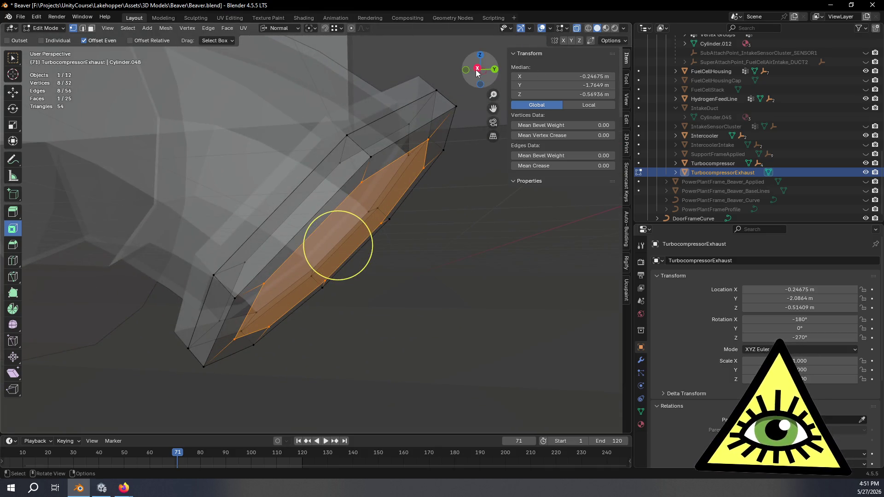
left_click(476, 70)
key("s")
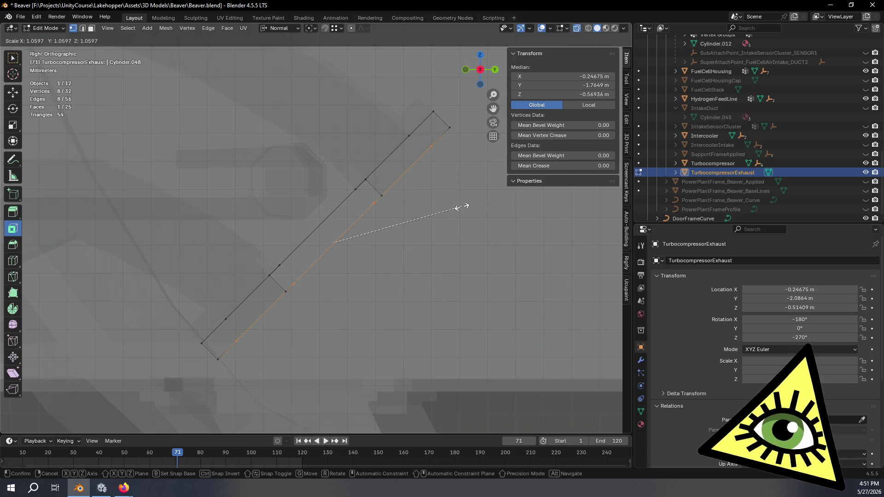
Scale the inner octagonal face by 1.046 and check it in left and right side views.
left_click(457, 211)
scroll(471, 240, "down", 1)
mouse_move(471, 240)
middle_mouse_down("shift")
mouse_move(440, 175)
mouse_move(350, 206)
mouse_move(375, 190)
mouse_move(378, 217)
middle_mouse_up("shift")
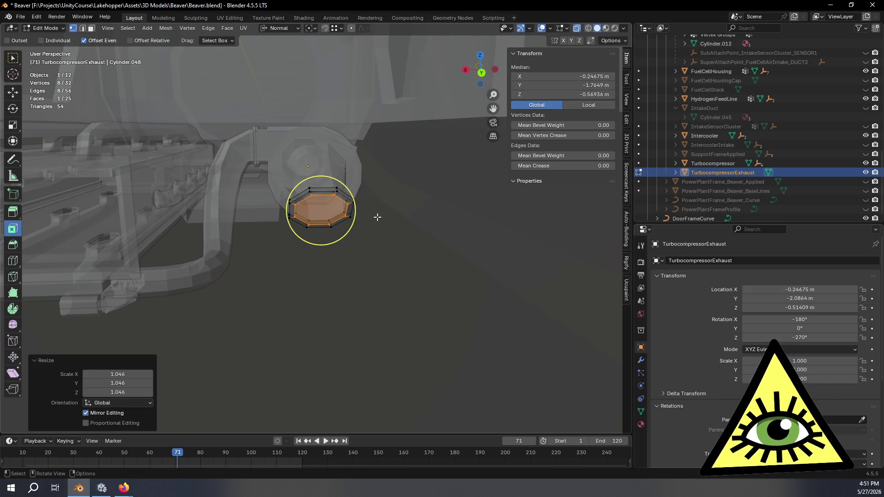
mouse_move(382, 223)
middle_mouse_down()
mouse_move(374, 212)
mouse_move(389, 215)
mouse_move(376, 228)
mouse_move(277, 212)
middle_mouse_up()
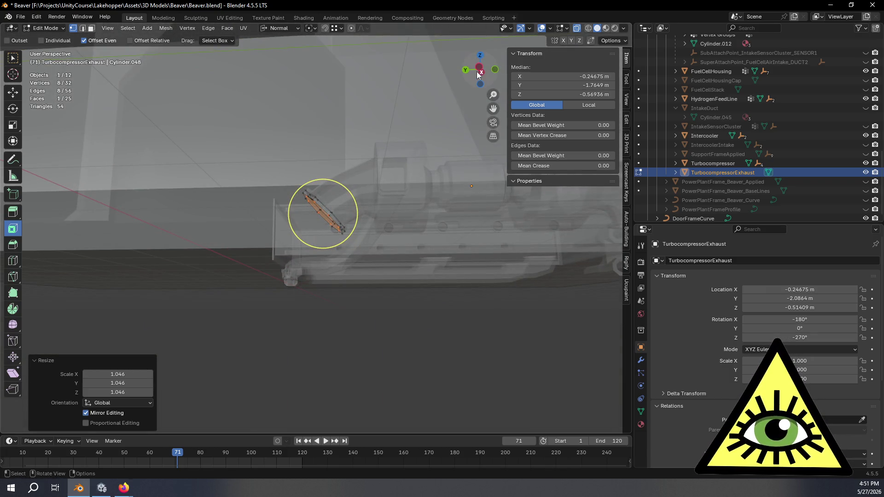
left_click(479, 71)
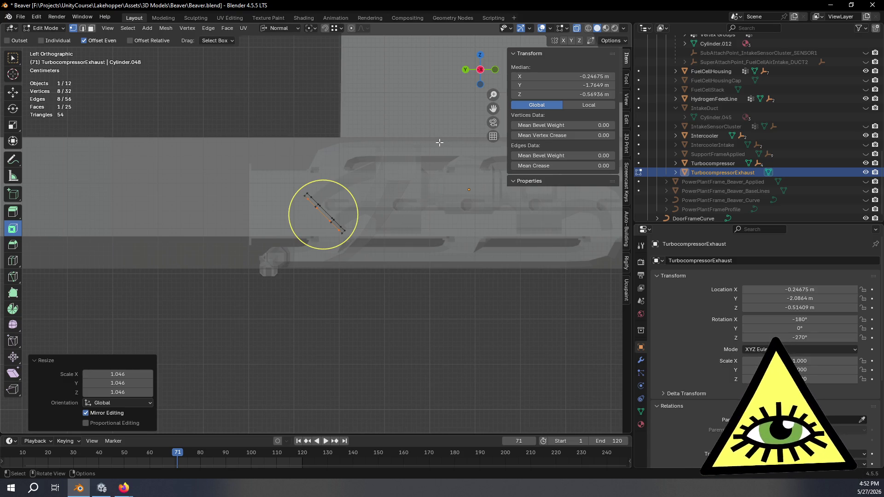
middle_click_drag(372, 249, 395, 218, "shift")
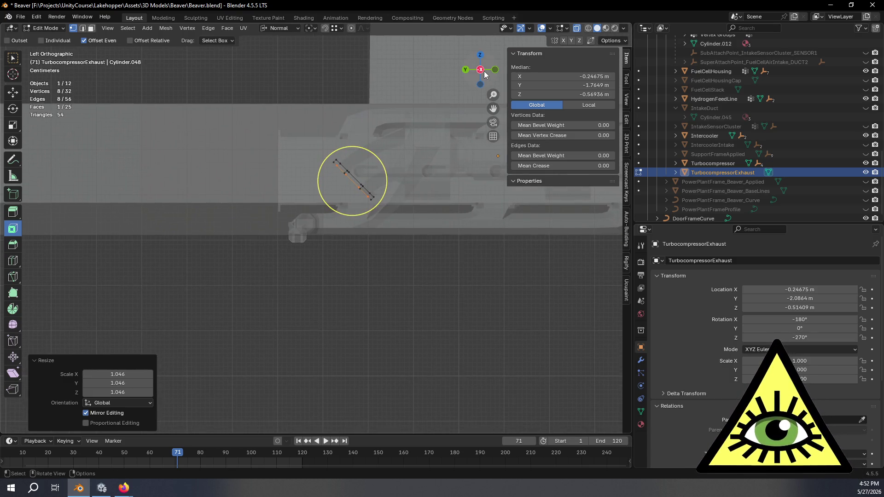
left_click(480, 70)
left_click(480, 70)
mouse_move(371, 259)
middle_mouse_down("shift")
mouse_move(381, 239)
mouse_move(475, 244)
middle_mouse_up("shift")
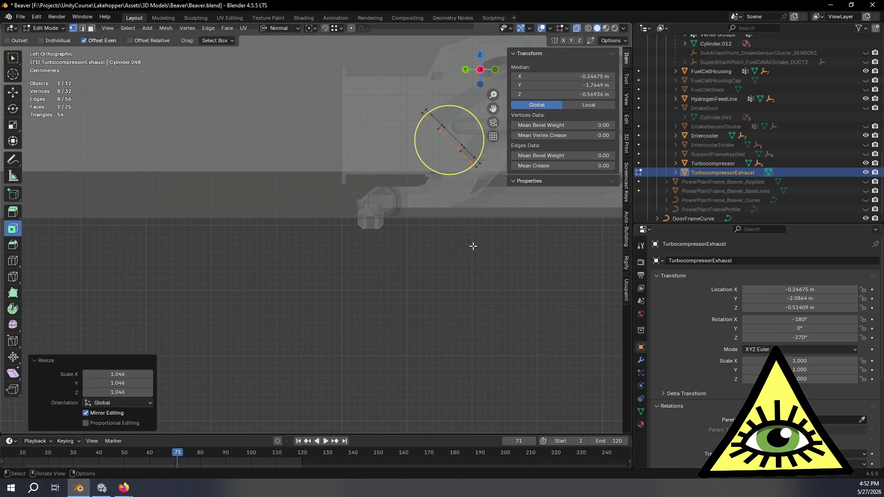
Duplicate the inner face, rotate it 44.8°, move it along Y and delete only its face.
key("shift+d")
left_click(330, 362)
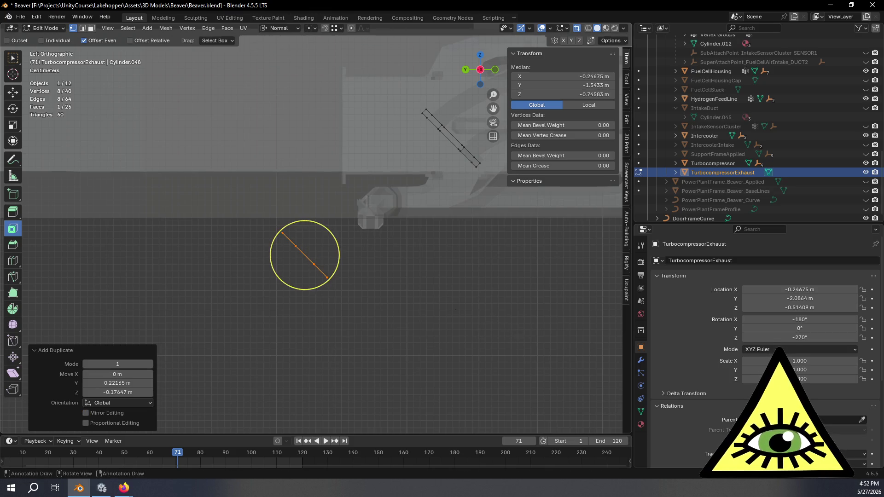
key("r")
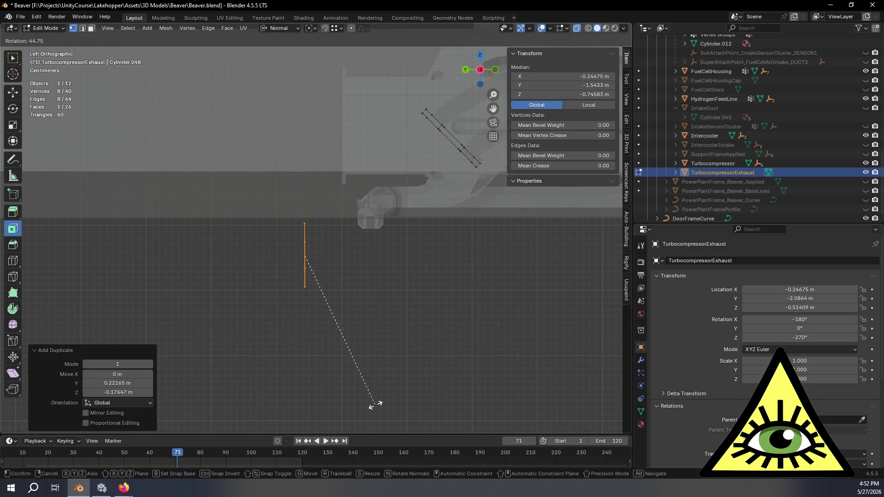
left_click(374, 405)
scroll(426, 333, "up", 2)
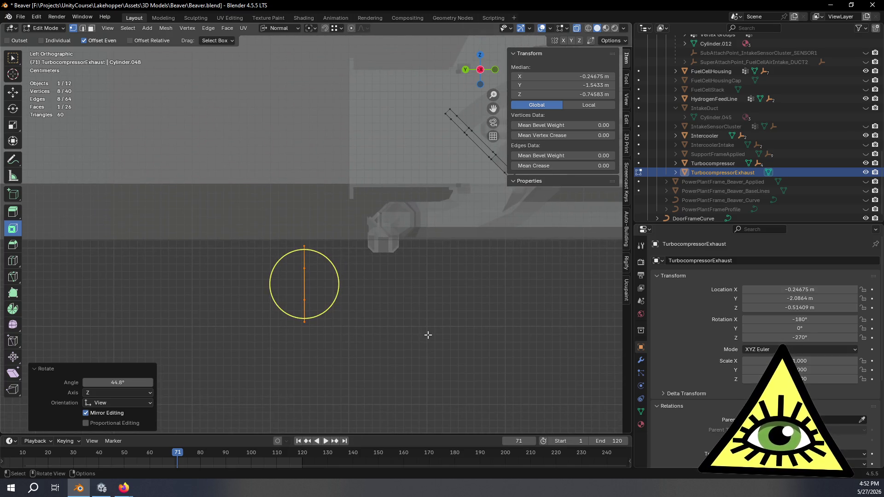
left_click(13, 92)
left_click_drag(268, 286, 184, 291)
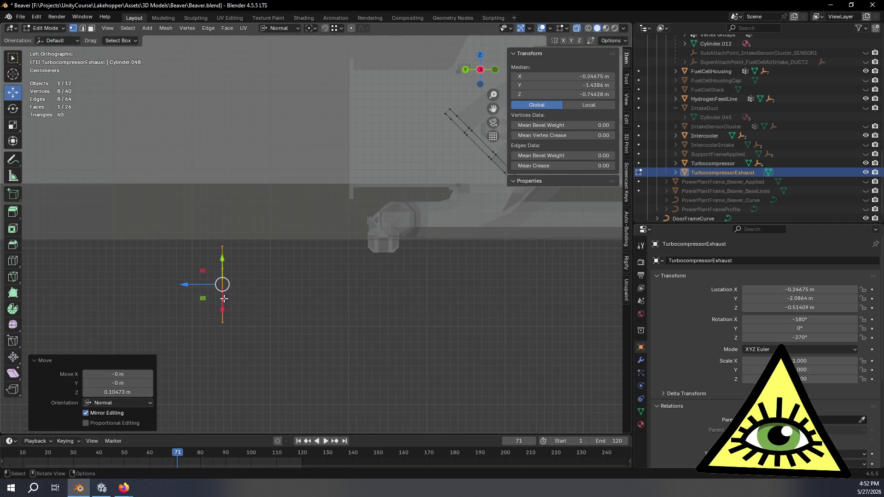
mouse_move(340, 305)
middle_mouse_down()
mouse_move(364, 286)
mouse_move(314, 296)
mouse_move(304, 323)
middle_mouse_up()
key("x")
left_click(290, 285)
Select the duct's outlet end loop and centre it in the left side view.
left_click(216, 317, "alt")
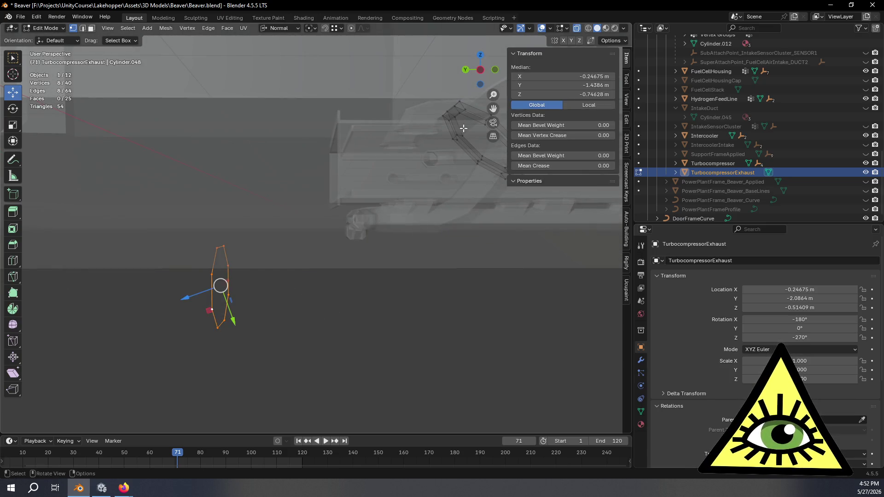
left_click(479, 70)
left_click(480, 70)
mouse_move(433, 295)
middle_mouse_down("shift")
mouse_move(322, 328)
mouse_move(324, 335)
middle_mouse_up("shift")
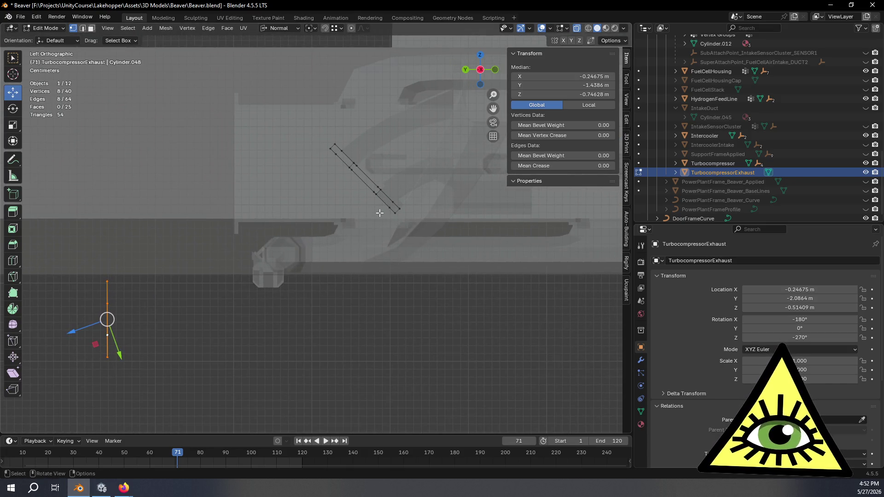
middle_click_drag(380, 212, 375, 169)
left_click(375, 168, "alt")
mouse_move(430, 212)
middle_mouse_down()
mouse_move(414, 227)
mouse_move(455, 143)
middle_mouse_up()
left_click(480, 69)
mouse_move(362, 250)
middle_mouse_down("shift")
mouse_move(355, 258)
mouse_move(399, 261)
middle_mouse_up("shift")
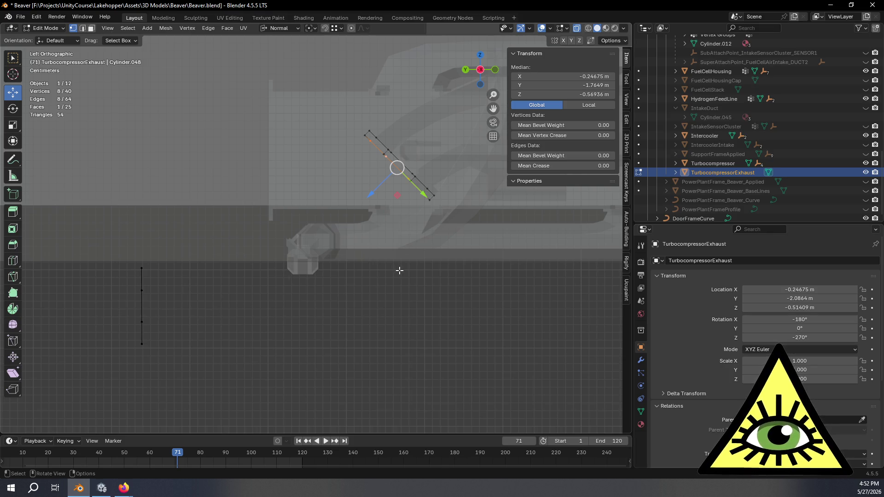
Duplicate the end loop, move the copy about 0.156 m along its normal, and delete only its face.
key("shift+d")
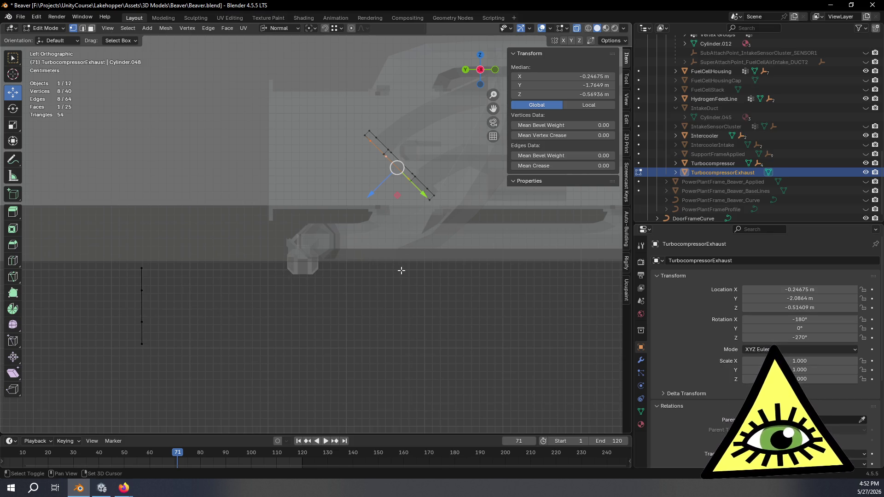
key("Escape")
key("g")
key("z")
key("z")
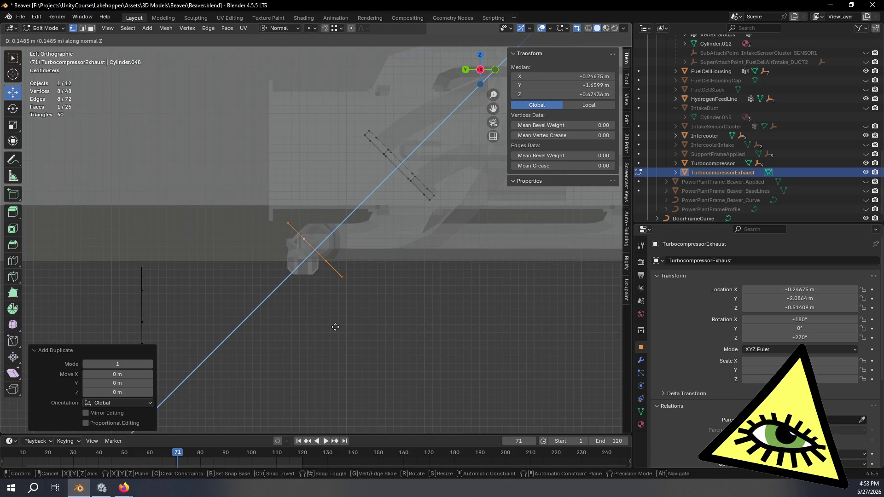
left_click(331, 330)
mouse_move(329, 329)
middle_mouse_down()
mouse_move(381, 321)
mouse_move(389, 310)
mouse_move(326, 242)
middle_mouse_up()
key("x")
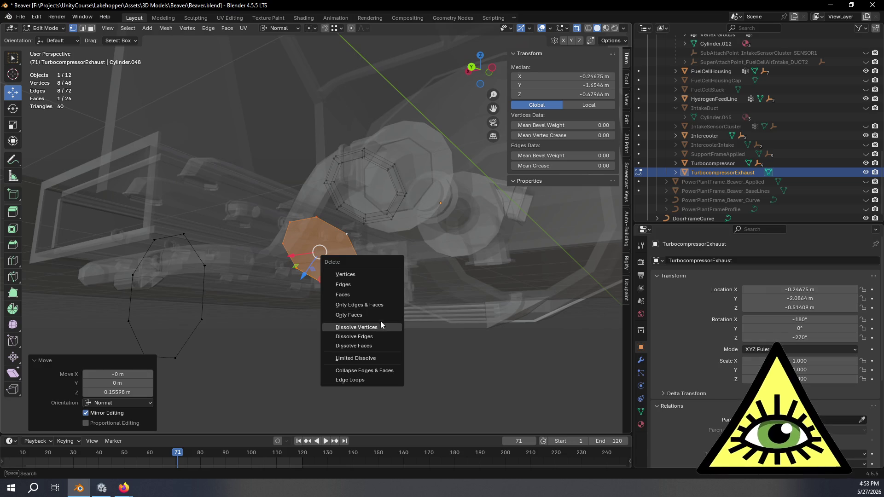
left_click(378, 315)
left_click(82, 28)
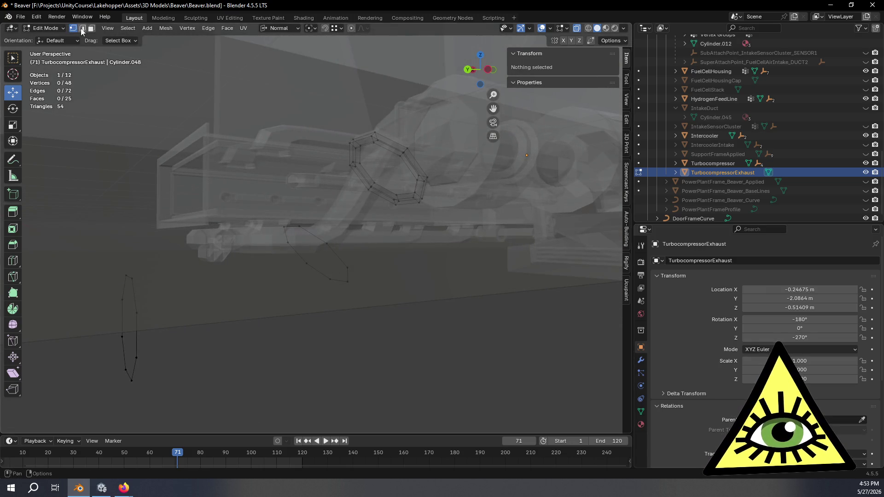
Delete only the octagonal cap face at the duct's end, leaving its edge loop.
left_click(355, 159, "alt")
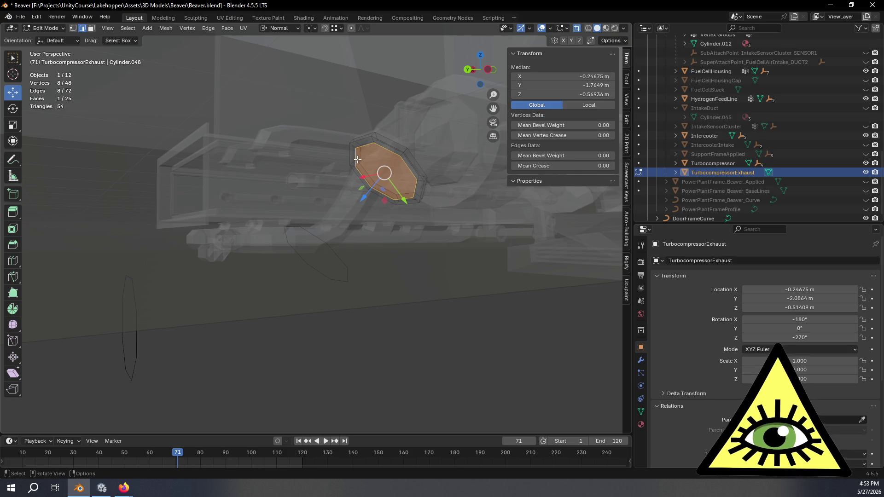
key("x")
left_click(328, 159)
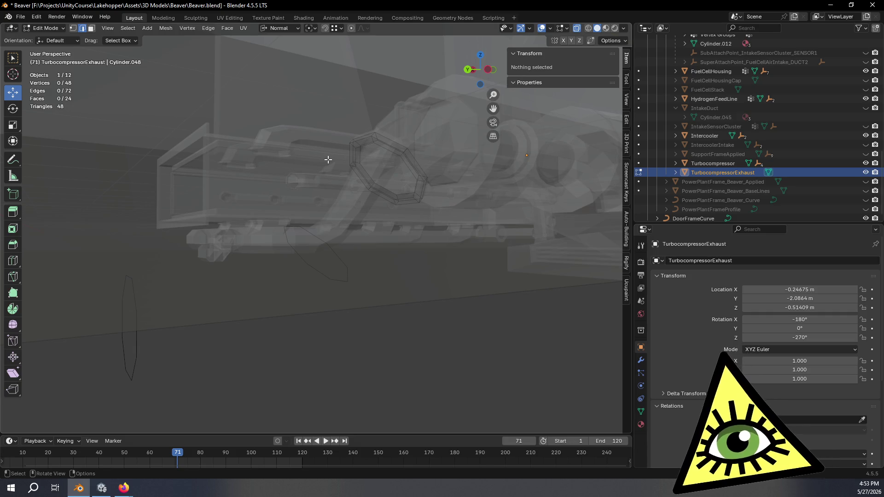
mouse_move(388, 224)
middle_mouse_down()
mouse_move(336, 189)
mouse_move(360, 188)
middle_mouse_up()
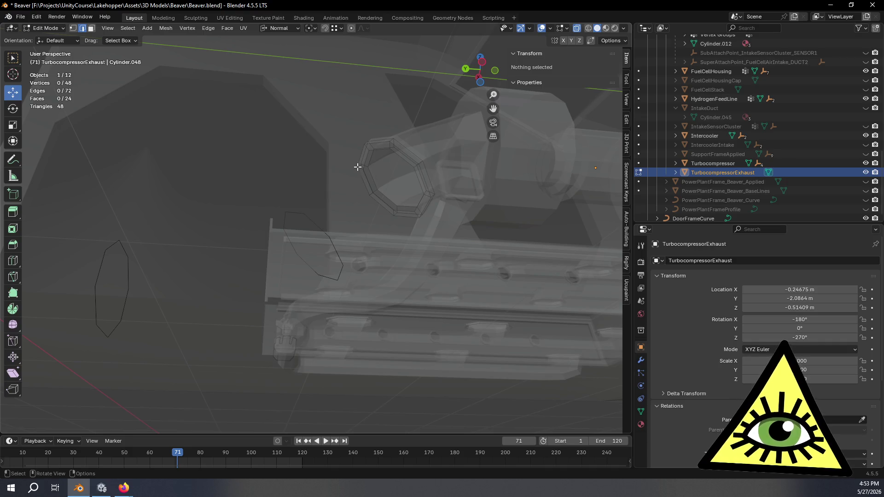
Select both the upper and lower octagon loops and view them in left orthographic.
left_click(362, 166, "alt")
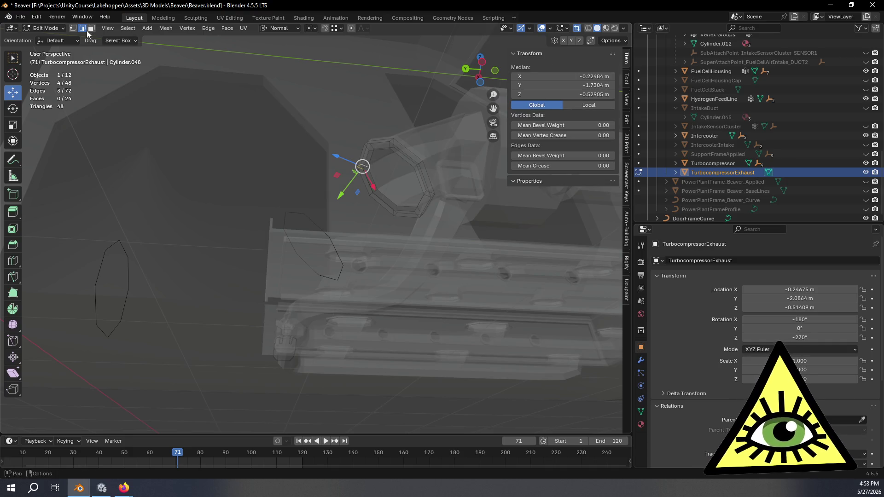
left_click(380, 161, "alt")
mouse_move(380, 160)
middle_mouse_down()
mouse_move(405, 257)
mouse_move(362, 244)
mouse_move(361, 235)
middle_mouse_up()
left_click(304, 232, "alt+shift")
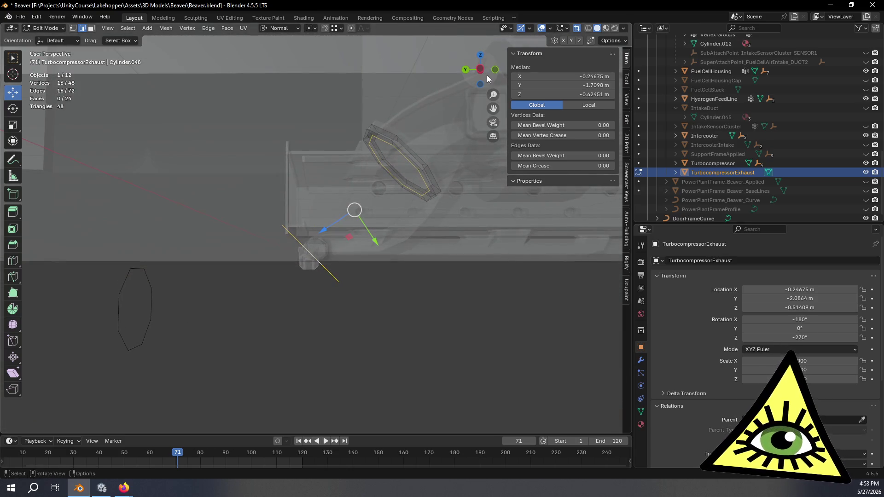
left_click(480, 69)
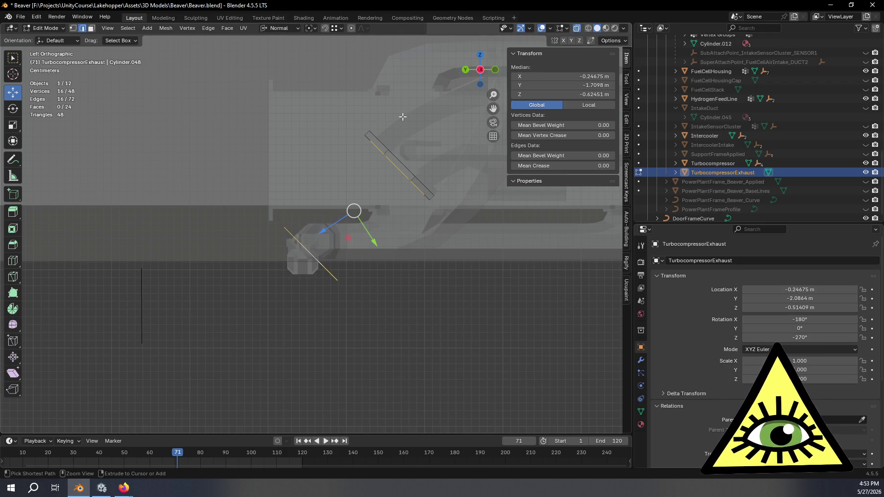
key("ctrl+e")
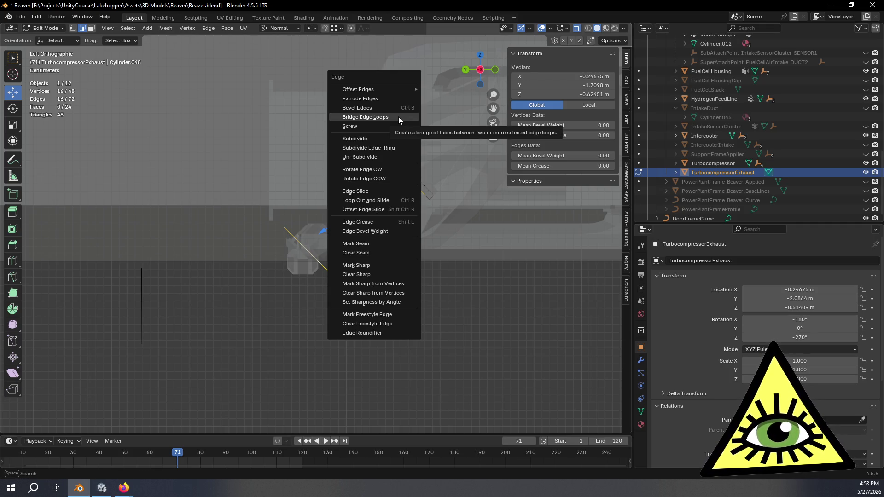
Bridge the two octagonal loops into an eight-face duct section, then select its bottom loop.
left_click(399, 117)
mouse_move(189, 365)
middle_mouse_down()
mouse_move(415, 347)
mouse_move(442, 359)
mouse_move(351, 338)
mouse_move(325, 310)
middle_mouse_up()
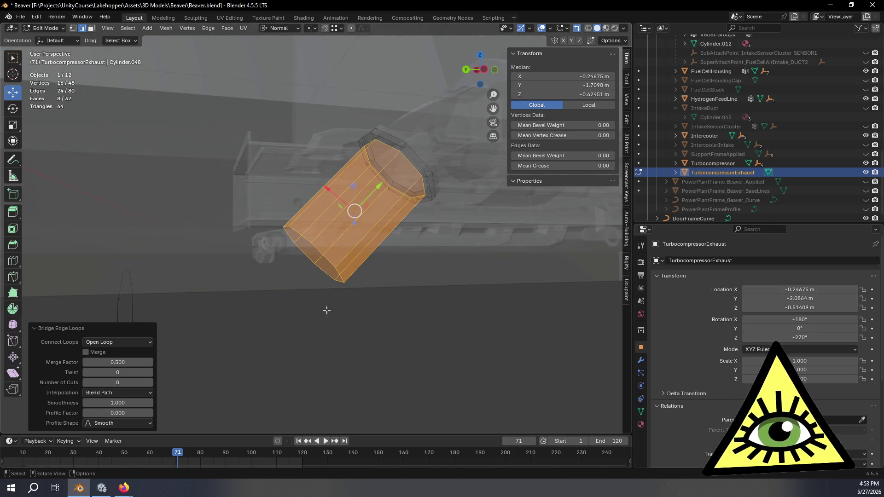
left_click(305, 258, "alt")
mouse_move(389, 279)
middle_mouse_down()
mouse_move(350, 303)
mouse_move(291, 311)
mouse_move(361, 276)
mouse_move(340, 287)
middle_mouse_up()
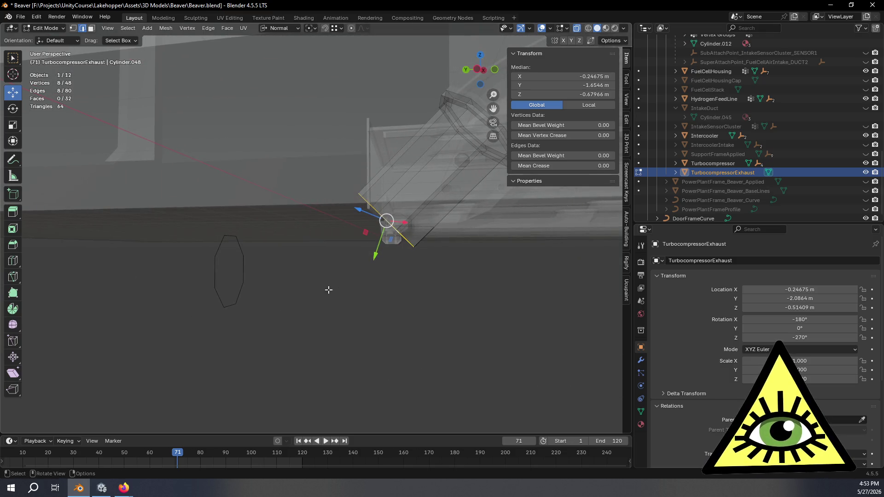
Bridge the section's bottom loop to the outlet end loop with 3 cuts, forming a curved bend.
left_click(243, 266, "alt+shift")
middle_click_drag(276, 274, 294, 267)
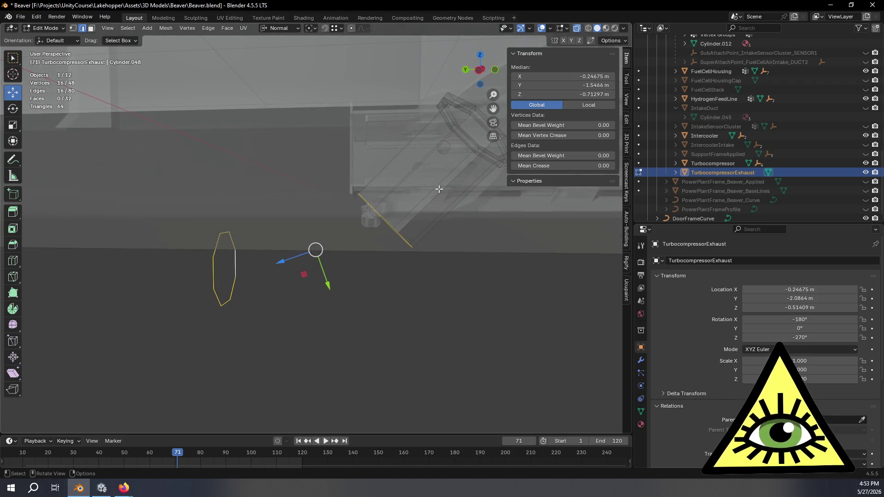
left_click(480, 72)
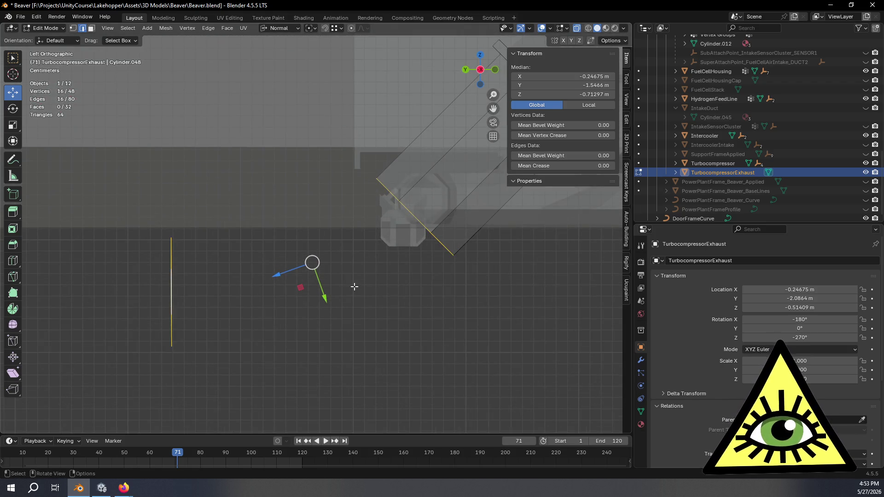
right_click(182, 309)
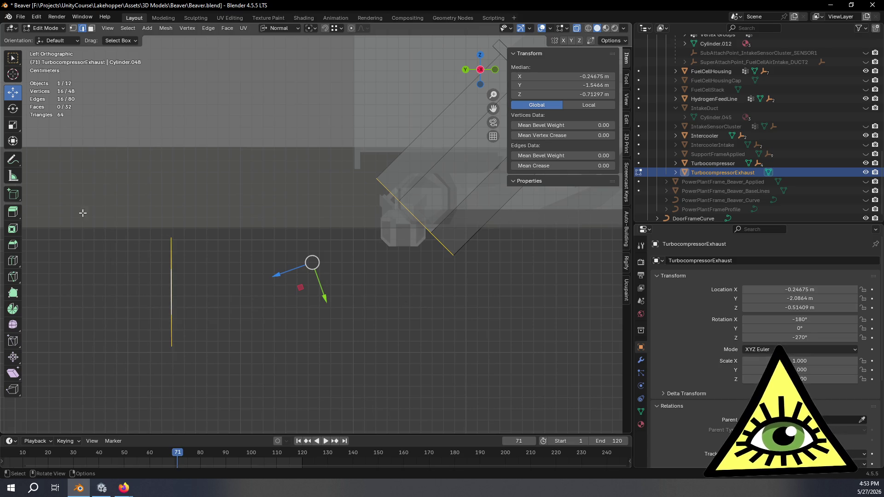
right_click(147, 220)
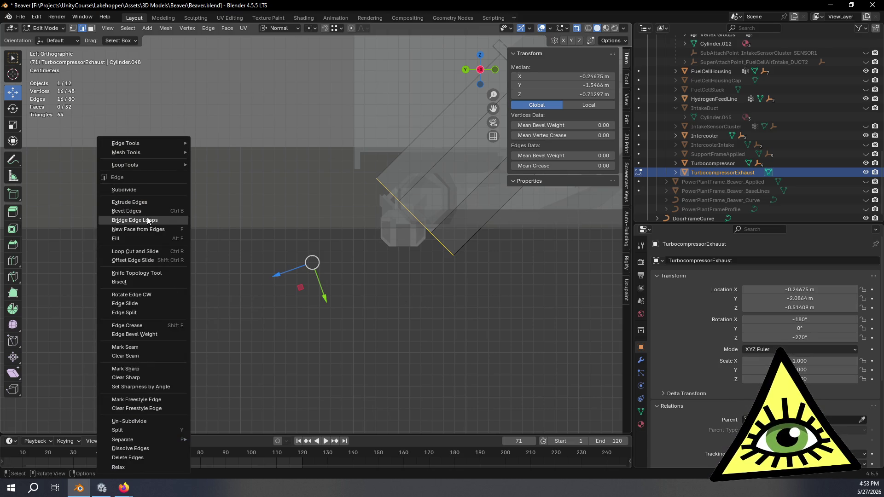
left_click(150, 222)
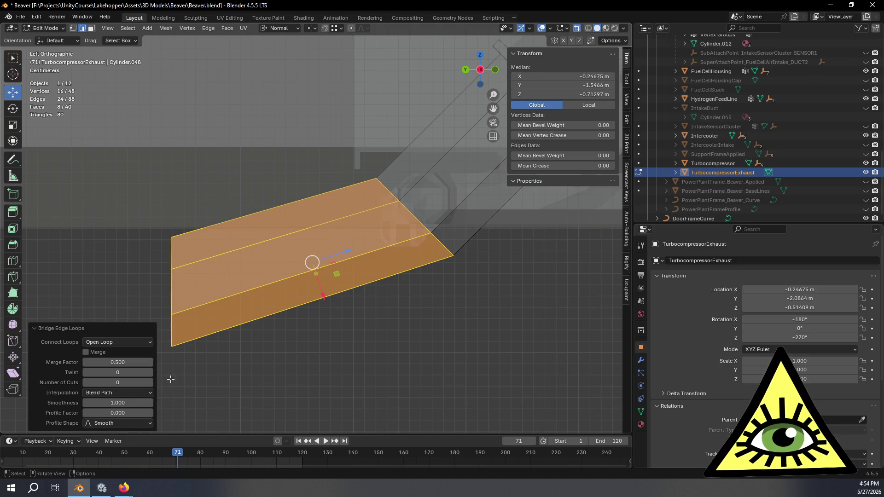
left_click(150, 383)
left_click(150, 383)
left_click(151, 383)
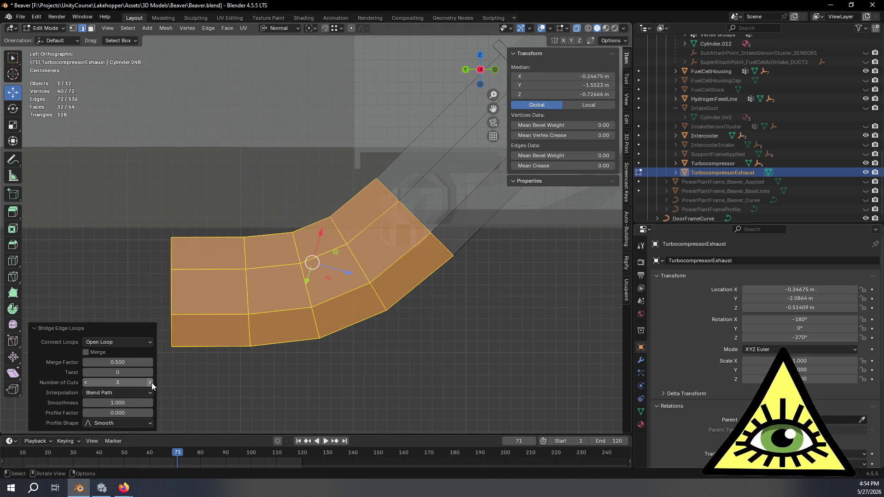
mouse_move(158, 384)
middle_mouse_down()
mouse_move(298, 347)
mouse_move(286, 339)
middle_mouse_up()
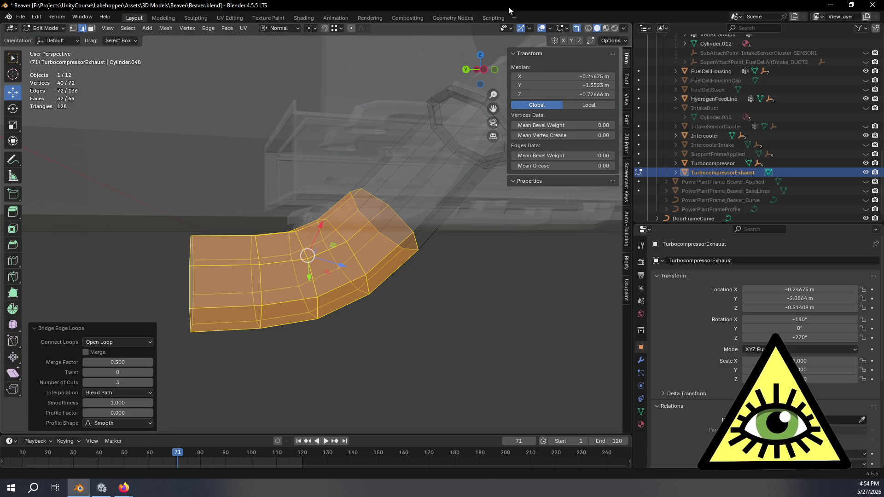
left_click(488, 70)
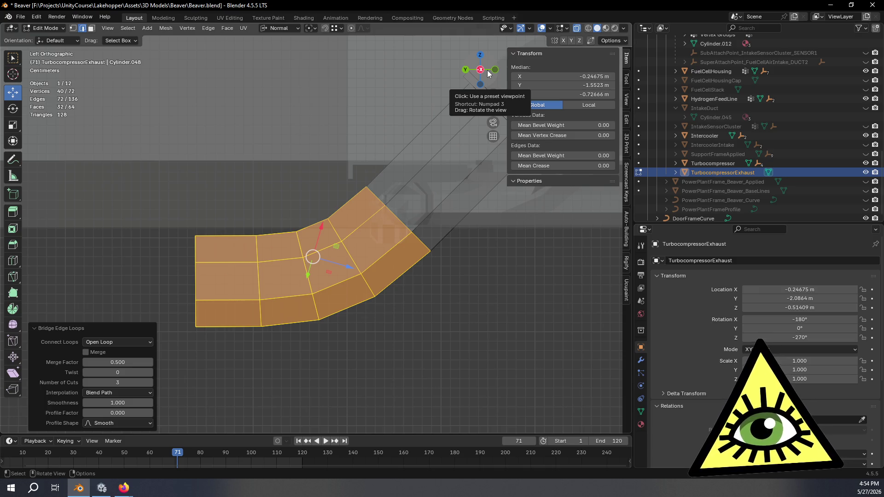
Back in Left Orthographic, deselect everything and box-select only the outlet end loop.
left_click_drag(488, 73, 423, 168)
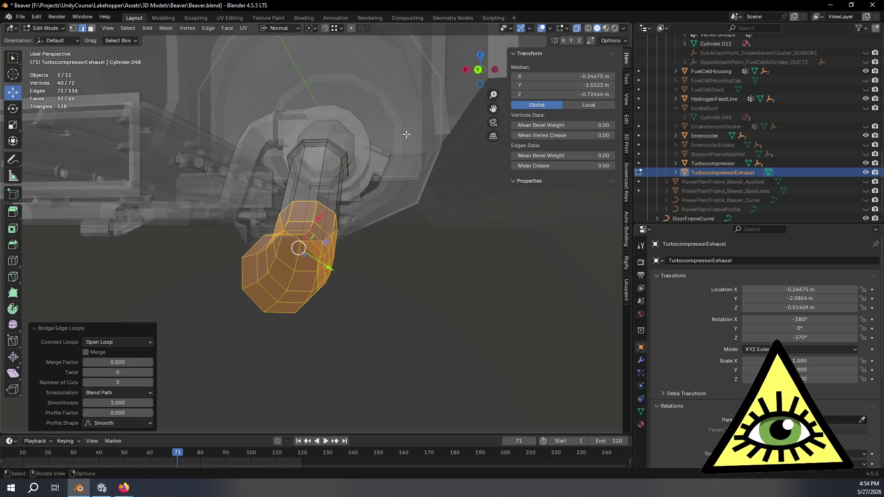
mouse_move(391, 157)
middle_mouse_down()
mouse_move(344, 167)
mouse_move(328, 145)
middle_mouse_up()
left_click(483, 71)
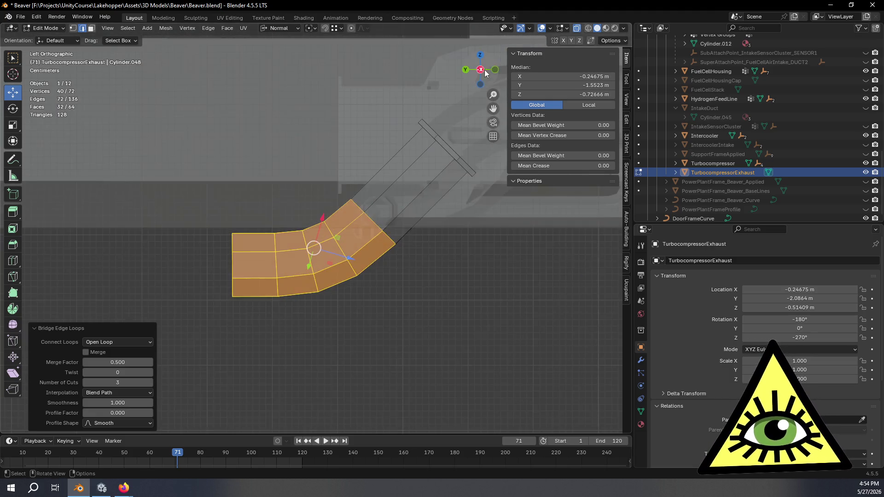
middle_click_drag(347, 251, 422, 208, "shift")
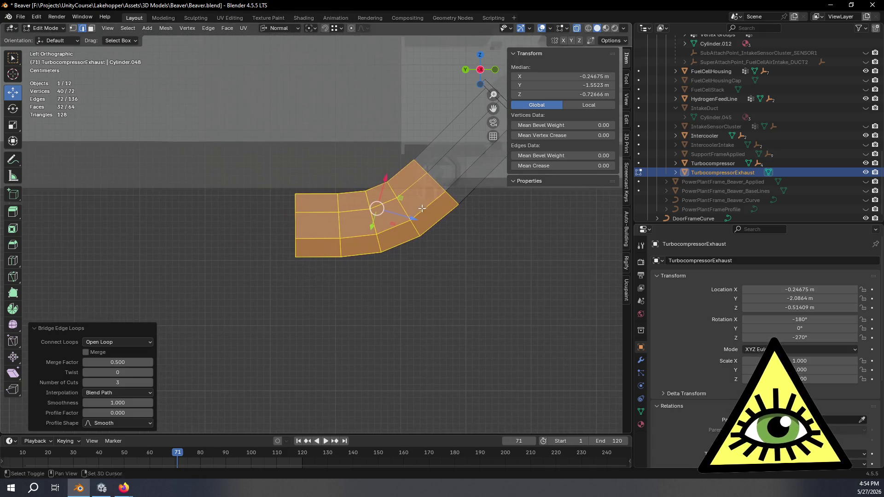
scroll(307, 228, "up", 2)
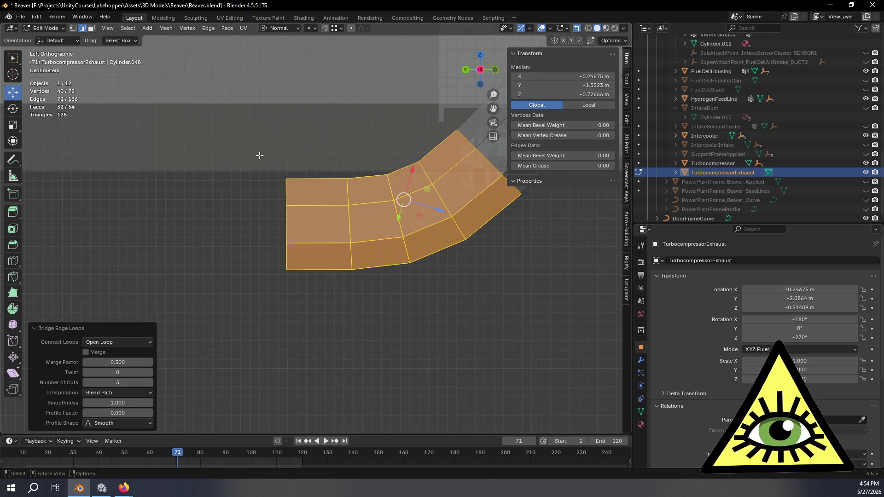
left_click(260, 156)
left_click_drag(259, 155, 302, 331)
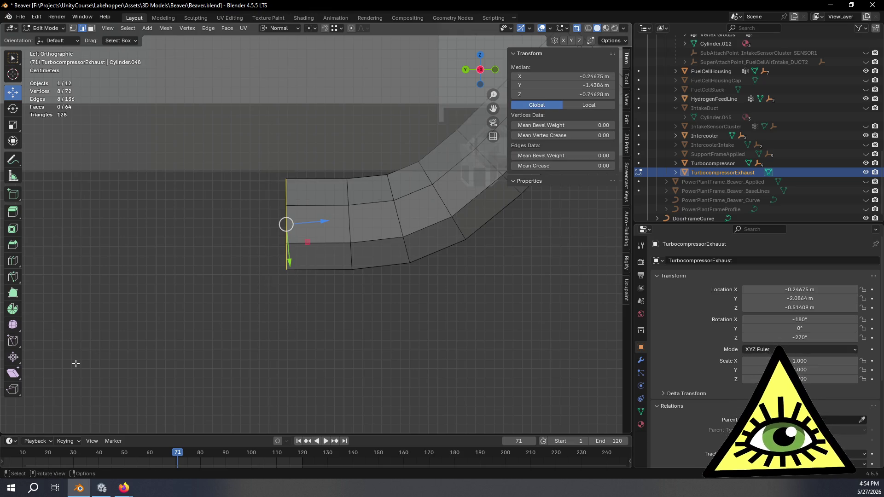
Choose the Shear tool with Global transform orientation, viewing the duct from the left side.
left_click(17, 374)
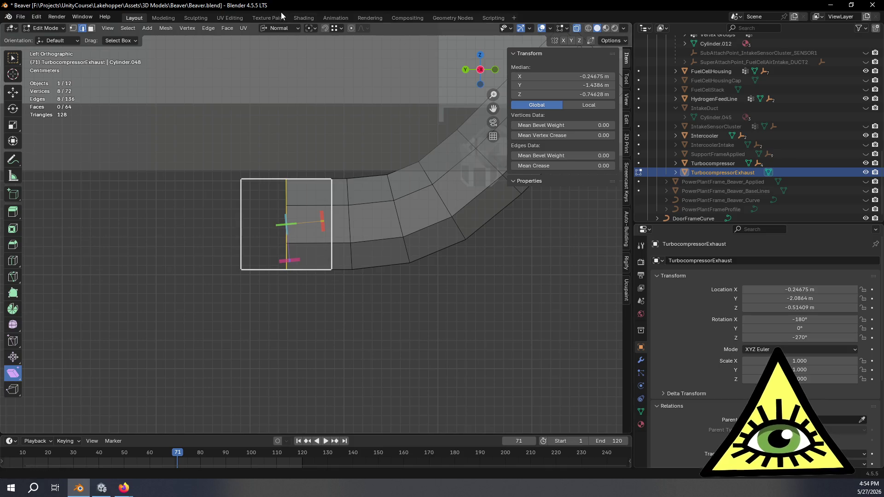
left_click(292, 29)
left_click(292, 56)
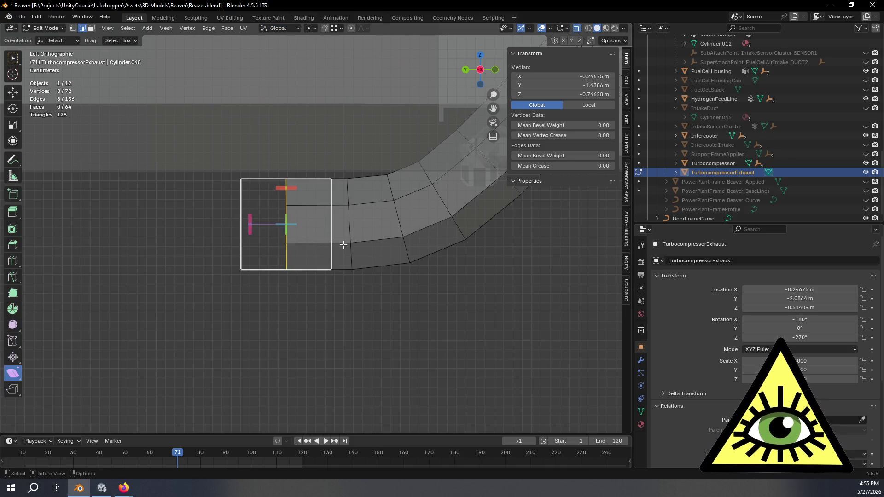
middle_click_drag(312, 283, 392, 280)
left_click(467, 70)
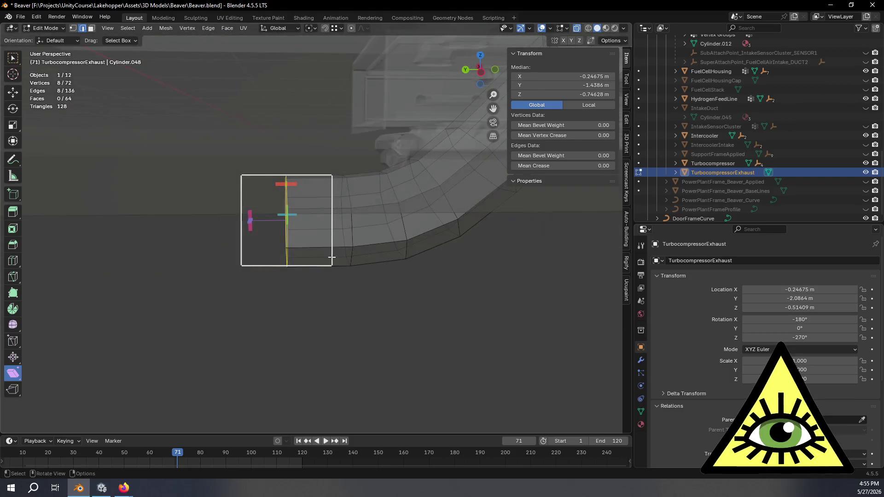
left_click(480, 69)
scroll(326, 242, "up", 7)
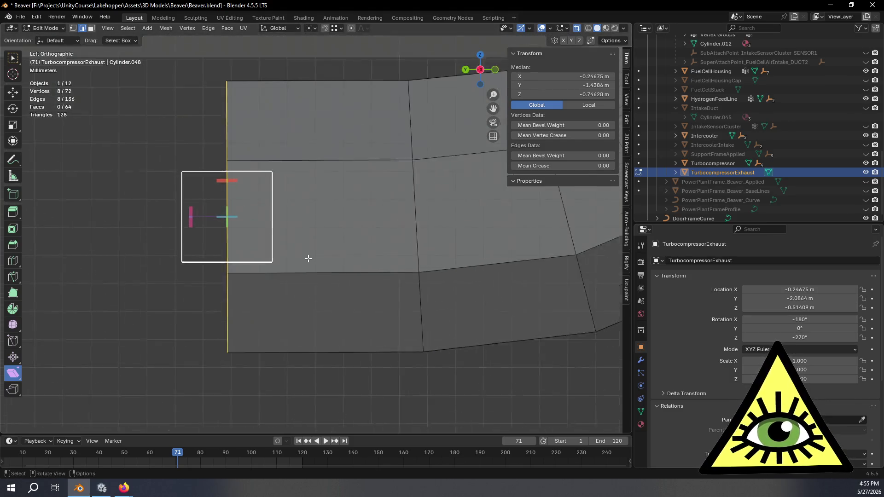
middle_click_drag(335, 244, 336, 244, "shift")
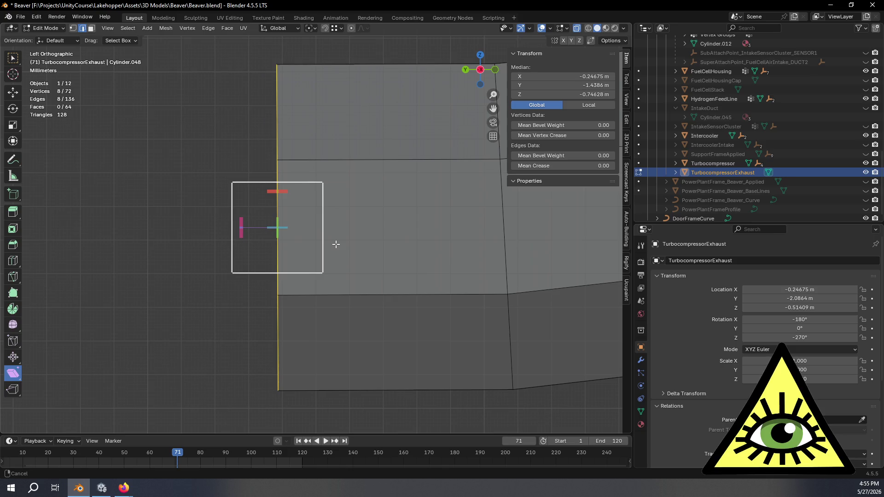
scroll(379, 208, "down", 4)
scroll(377, 203, "up", 1)
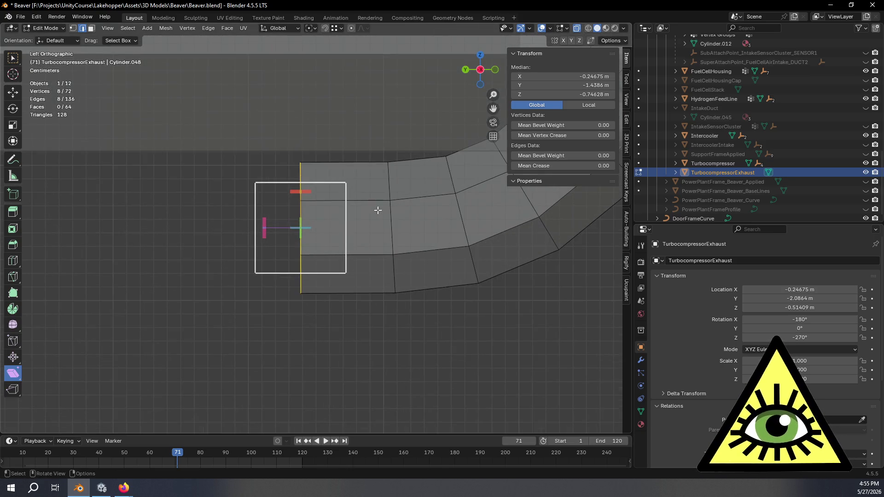
Shear the outlet end loop by -0.966 along X, then reselect the end loop.
mouse_move(296, 191)
left_mouse_down()
mouse_move(161, 198)
mouse_move(624, 199)
left_mouse_up()
scroll(510, 196, "down", 3)
mouse_move(424, 230)
middle_mouse_down()
mouse_move(364, 239)
mouse_move(351, 267)
mouse_move(450, 263)
middle_mouse_up()
left_click(438, 264)
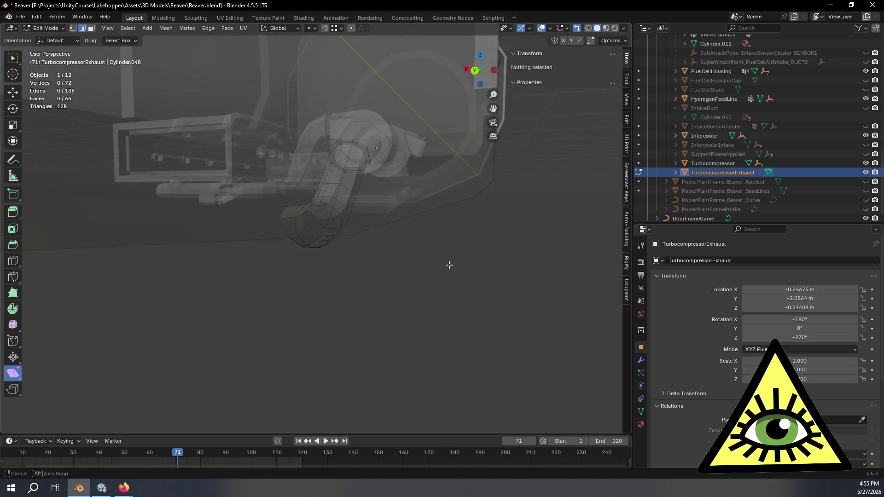
scroll(444, 231, "up", 2)
mouse_move(443, 231)
middle_mouse_down()
mouse_move(394, 300)
mouse_move(505, 318)
mouse_move(494, 325)
mouse_move(336, 253)
mouse_move(432, 308)
mouse_move(430, 282)
mouse_move(408, 309)
mouse_move(428, 272)
middle_mouse_up()
scroll(357, 214, "up", 3)
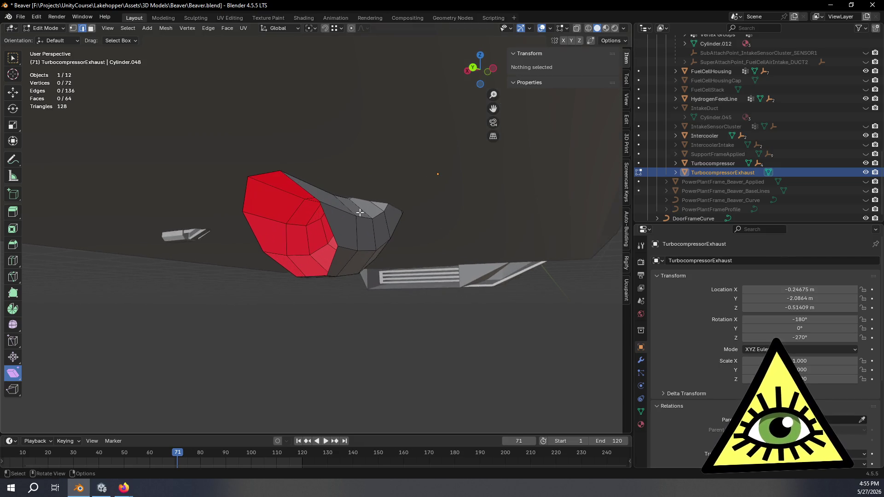
left_click(251, 204, "alt")
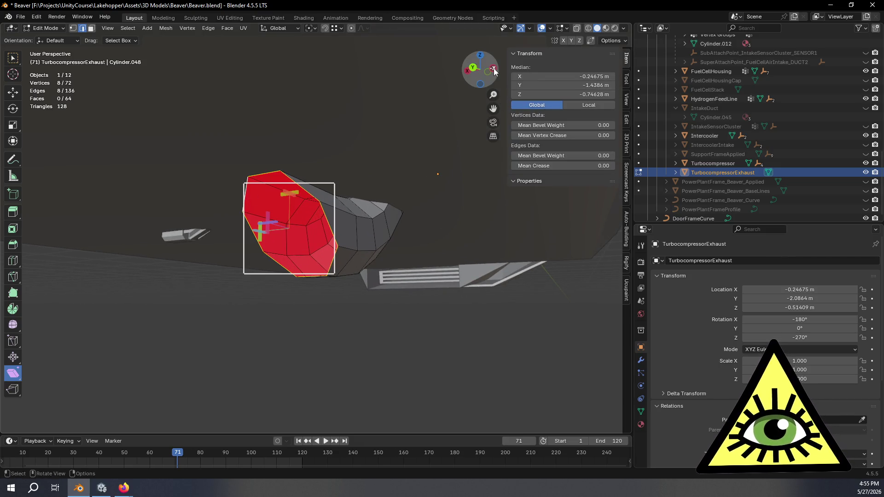
left_click(493, 69)
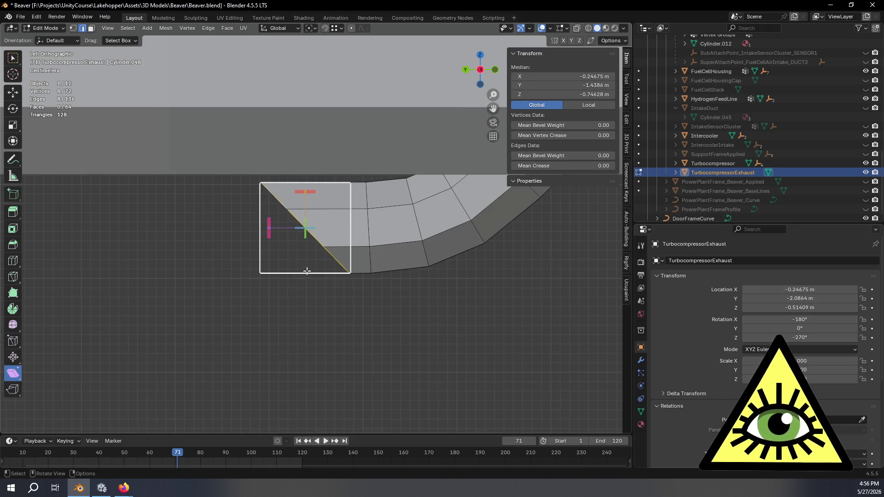
middle_click_drag(308, 268, 466, 266)
Turn on X-ray in the left side view and orbit around the duct's outlet end.
left_click(495, 69)
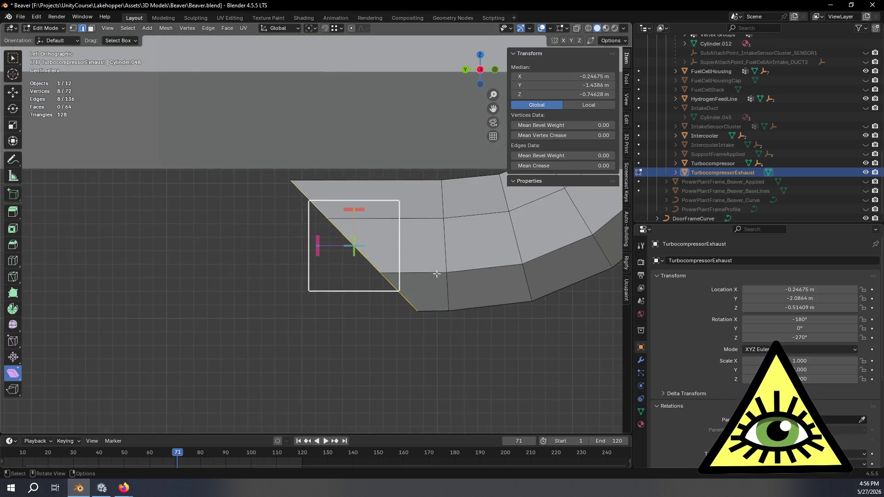
key("alt+z")
scroll(474, 272, "up", 2)
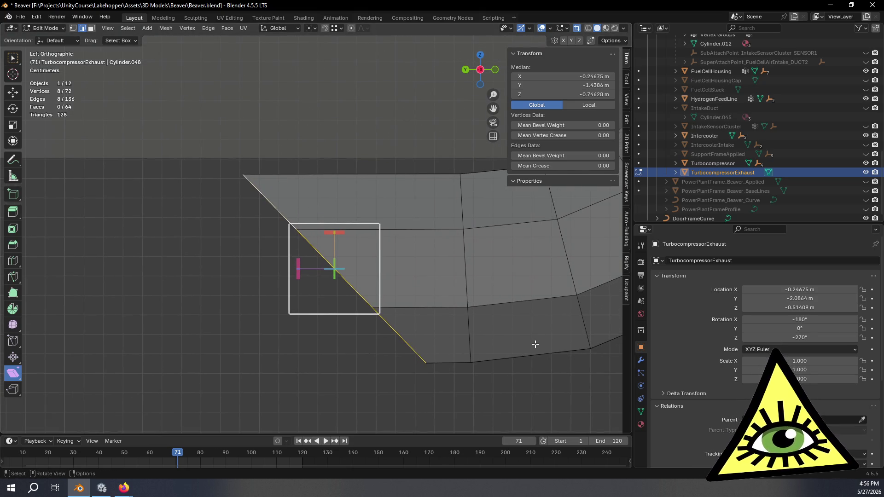
middle_click_drag(463, 313, 471, 325, "shift")
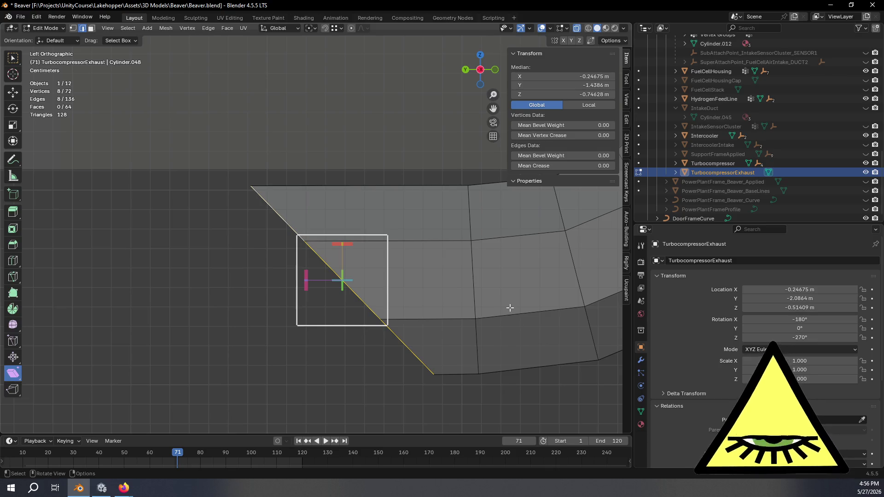
middle_click_drag(507, 310, 496, 301, "shift")
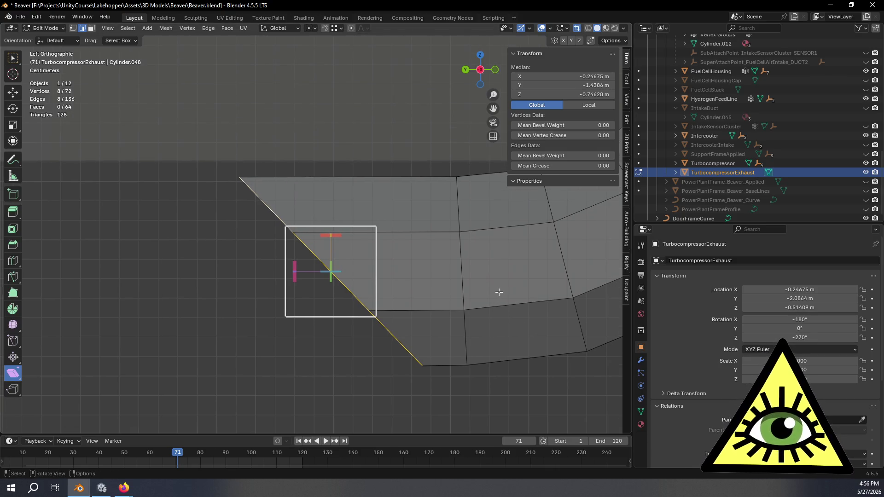
mouse_move(499, 292)
middle_mouse_down()
mouse_move(467, 295)
mouse_move(510, 306)
mouse_move(467, 298)
middle_mouse_up()
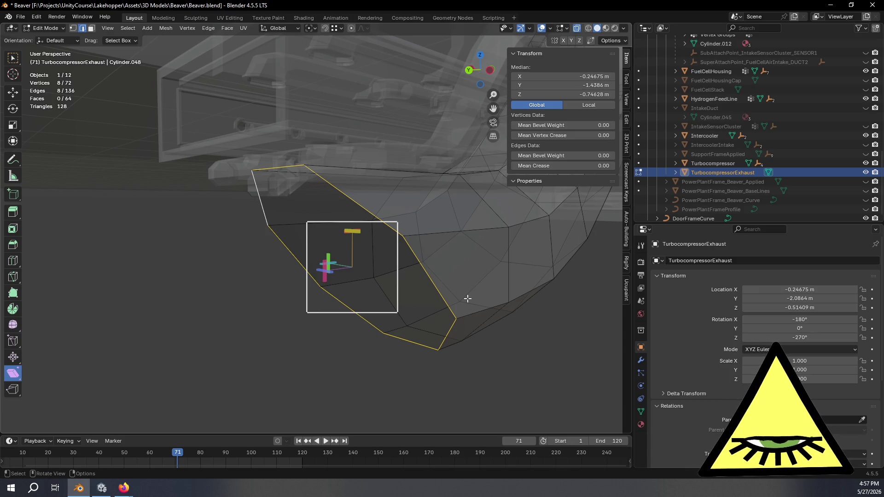
mouse_move(466, 279)
middle_mouse_down()
mouse_move(474, 278)
mouse_move(455, 316)
mouse_move(475, 309)
middle_mouse_up()
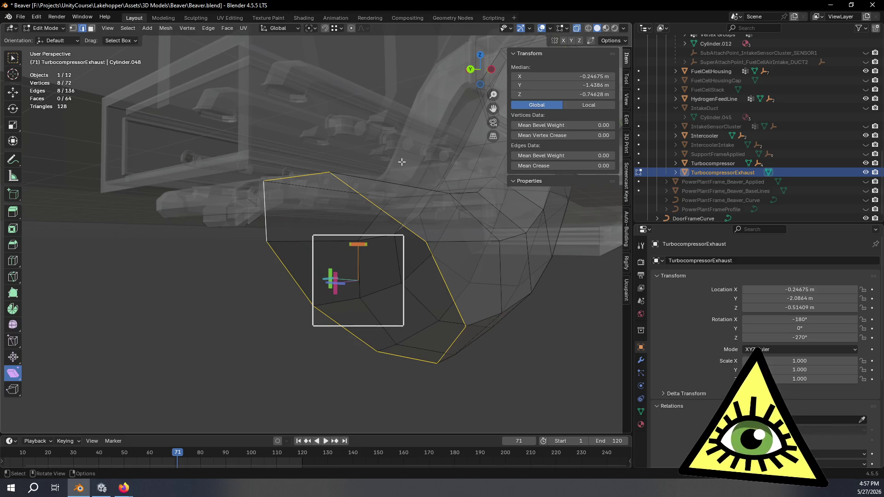
Extrude the outlet loop in place and scale the new loop to 0.955.
left_click(491, 72)
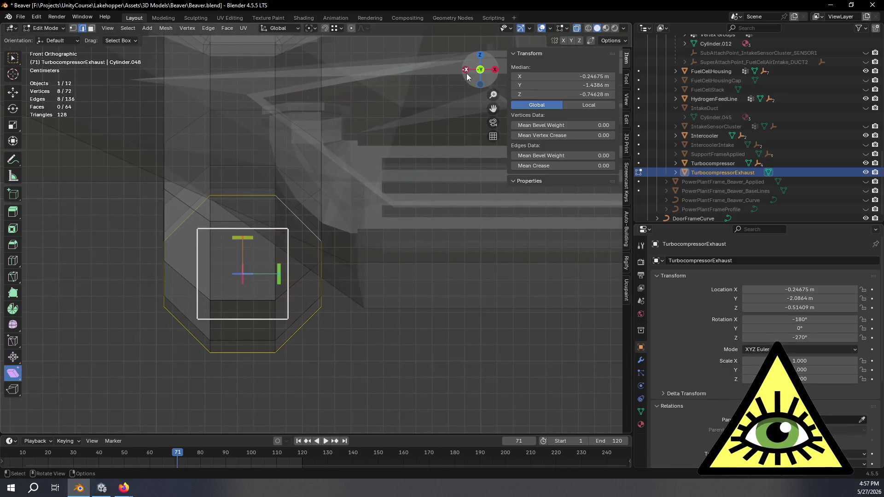
left_click(466, 70)
mouse_move(385, 244)
middle_mouse_down("shift")
mouse_move(410, 235)
mouse_move(419, 259)
mouse_move(470, 277)
mouse_move(487, 272)
middle_mouse_up("shift")
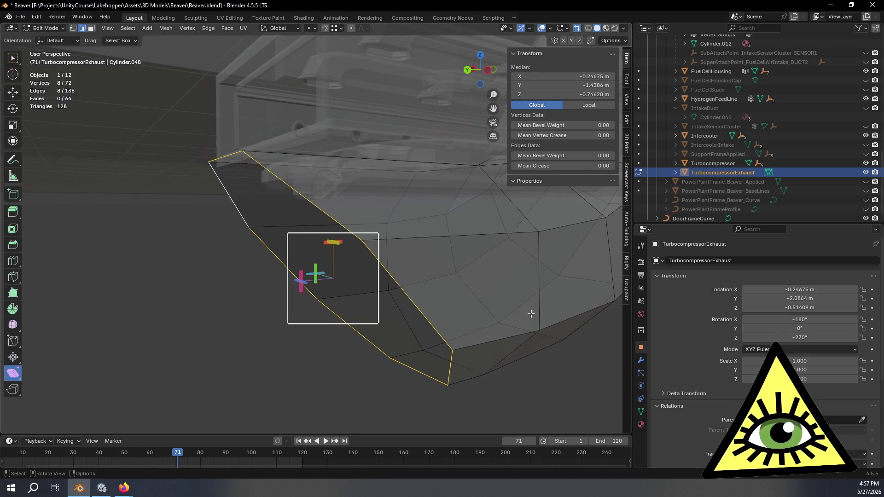
key("s")
key("Escape")
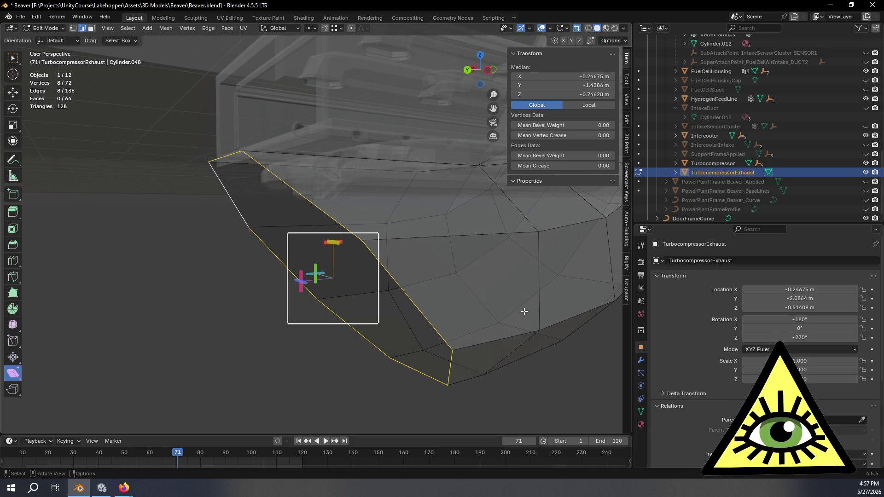
key("e")
key("Escape")
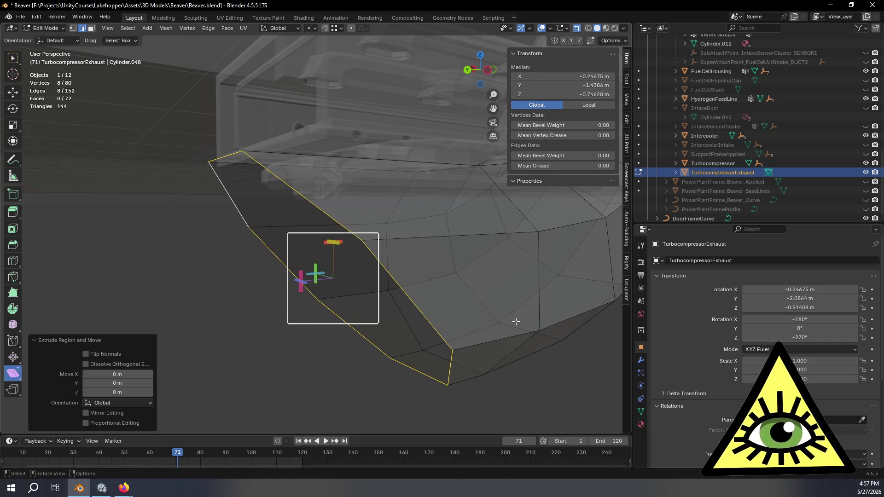
key("s")
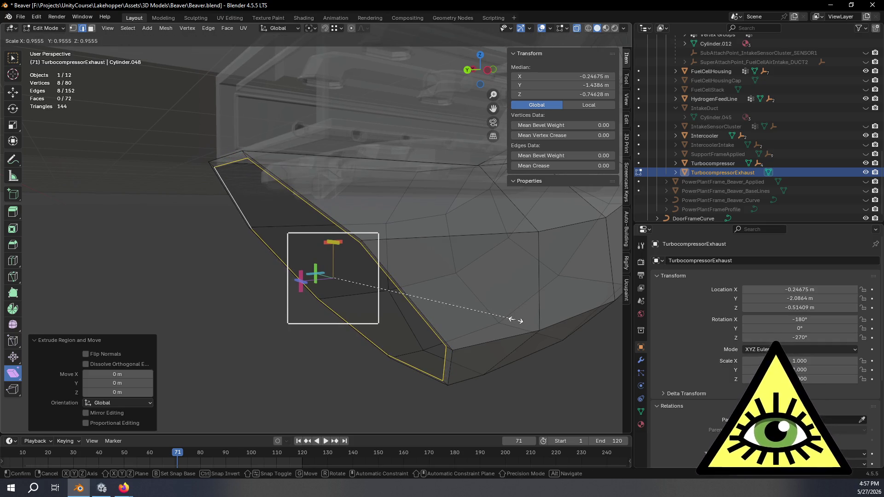
left_click(516, 320)
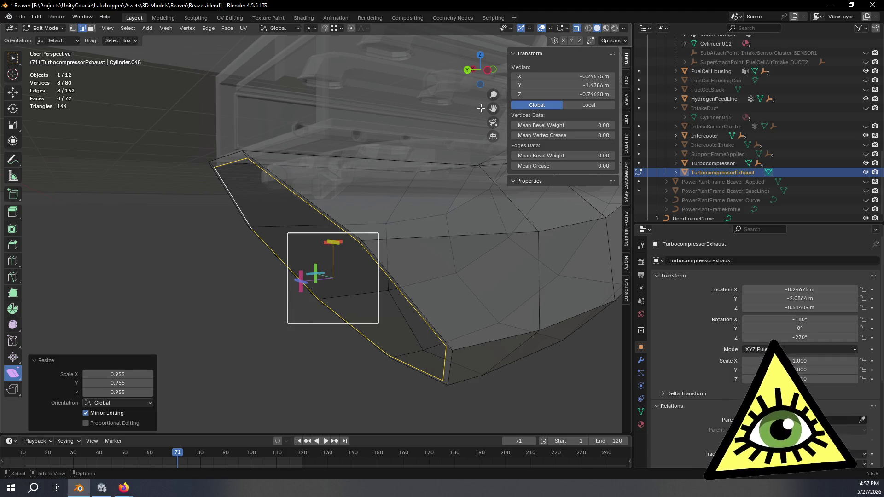
Select the edge loop around the duct's middle faces and return to box selecting.
left_click(487, 70)
mouse_move(480, 257)
middle_mouse_down("shift")
mouse_move(369, 239)
mouse_move(353, 247)
mouse_move(373, 239)
middle_mouse_up("shift")
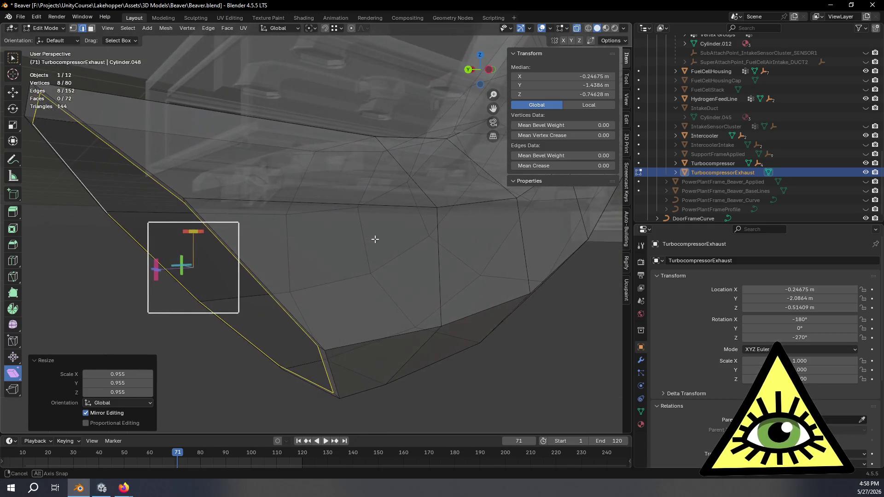
left_click(437, 244, "alt")
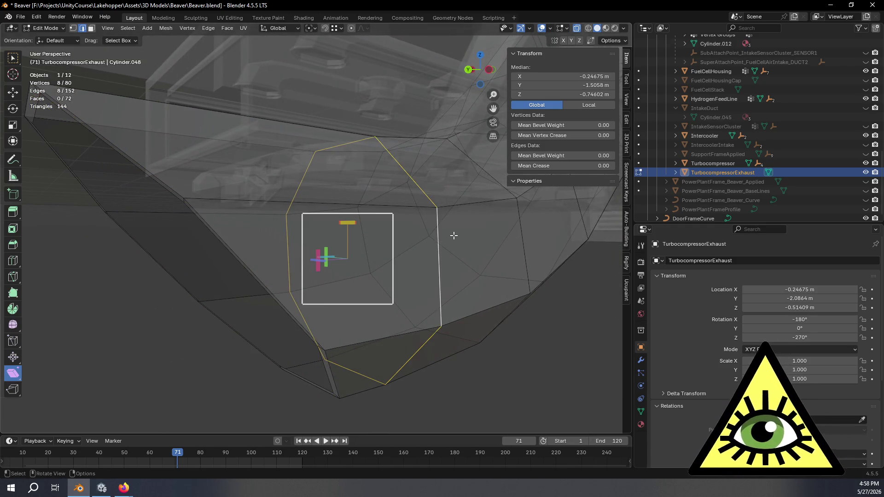
mouse_move(409, 215)
middle_mouse_down()
mouse_move(468, 270)
mouse_move(430, 261)
mouse_move(423, 249)
mouse_move(479, 272)
middle_mouse_up()
left_click(14, 60)
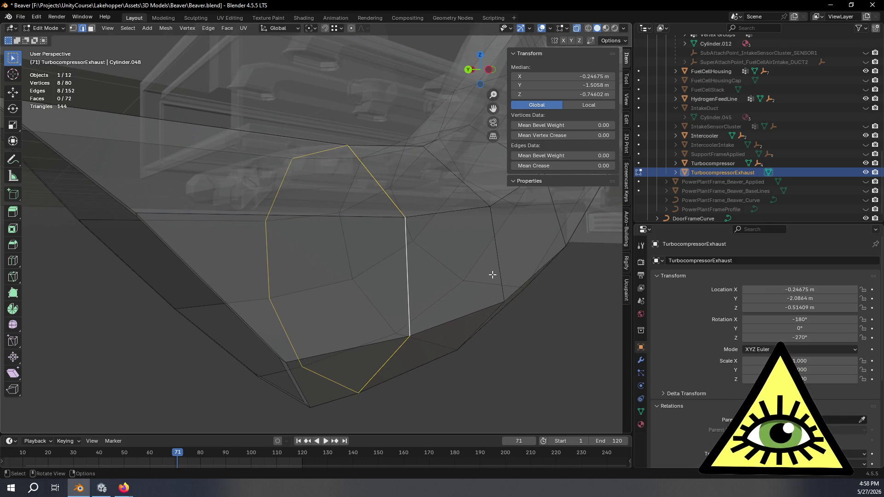
Duplicate the selected middle loop in place and scale the copy to 0.955.
left_click(491, 74)
middle_click_drag(385, 249, 436, 244, "shift")
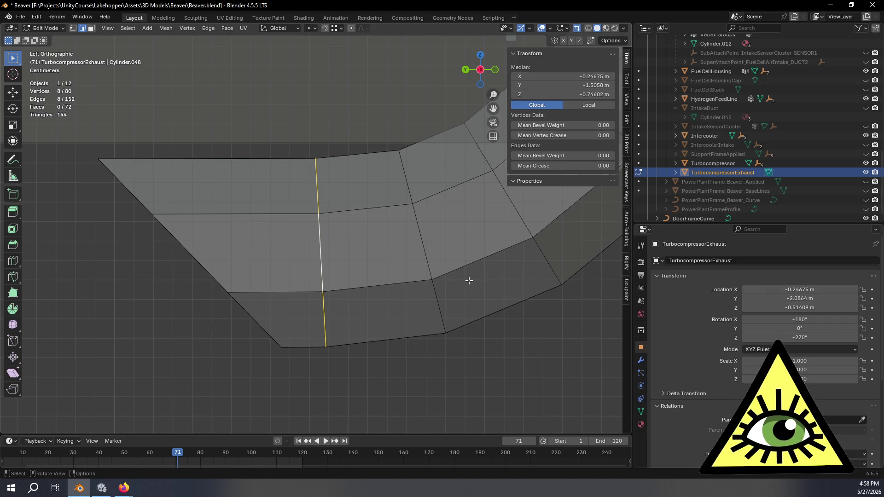
key("shift+d")
key("Escape")
key("g")
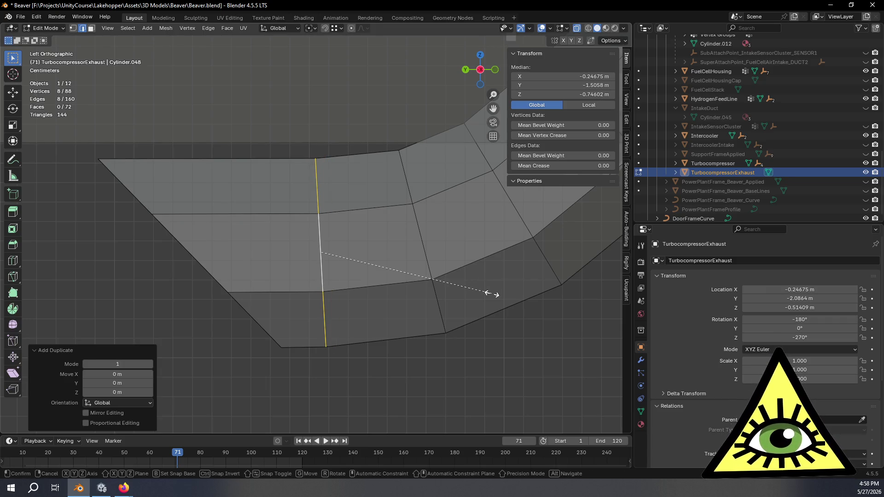
left_click(485, 291)
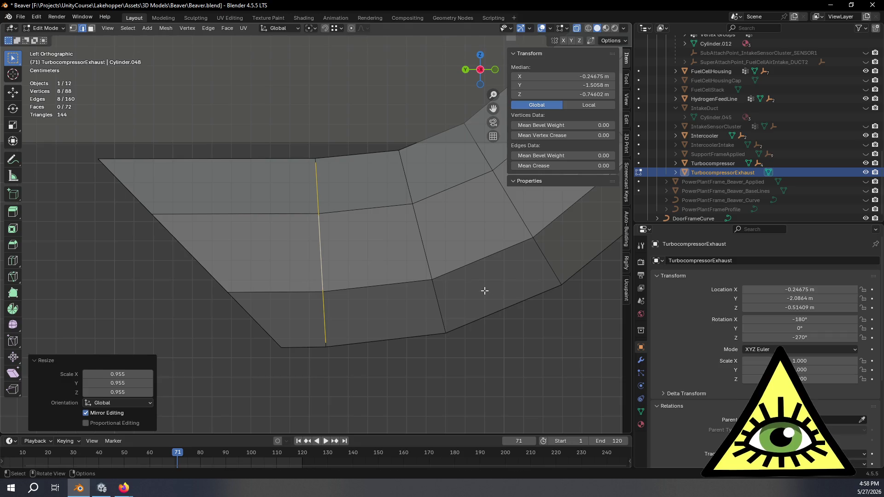
middle_click_drag(365, 306, 405, 306)
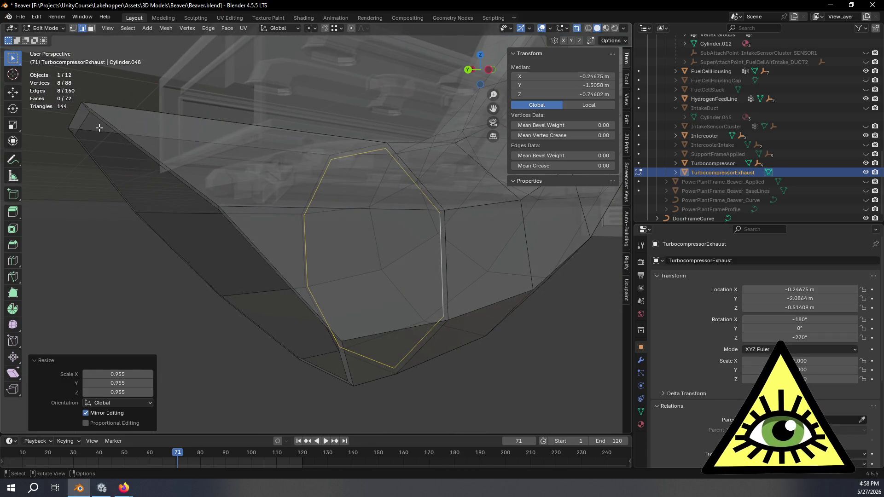
Bridge the duplicate to the outlet-side loop, then select the next loop along the duct.
left_click(86, 119, "alt+shift")
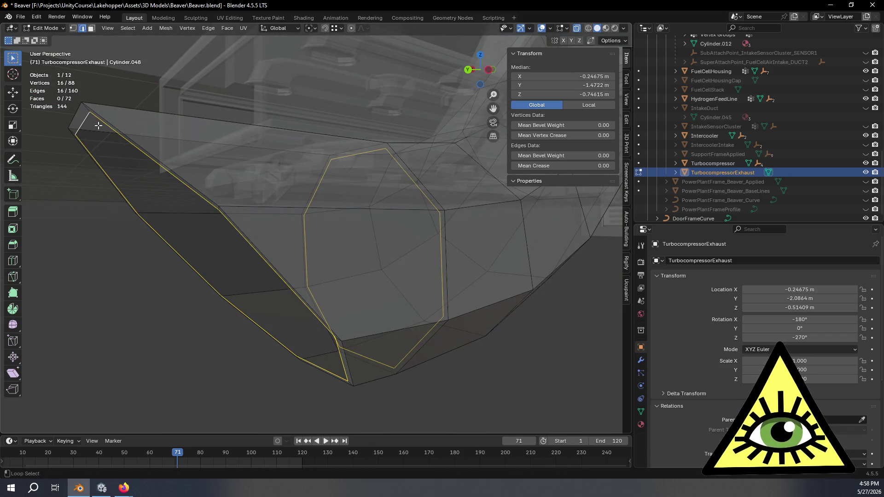
key("ctrl+e")
left_click(274, 178)
mouse_move(405, 222)
middle_mouse_down()
mouse_move(364, 227)
mouse_move(375, 231)
middle_mouse_up()
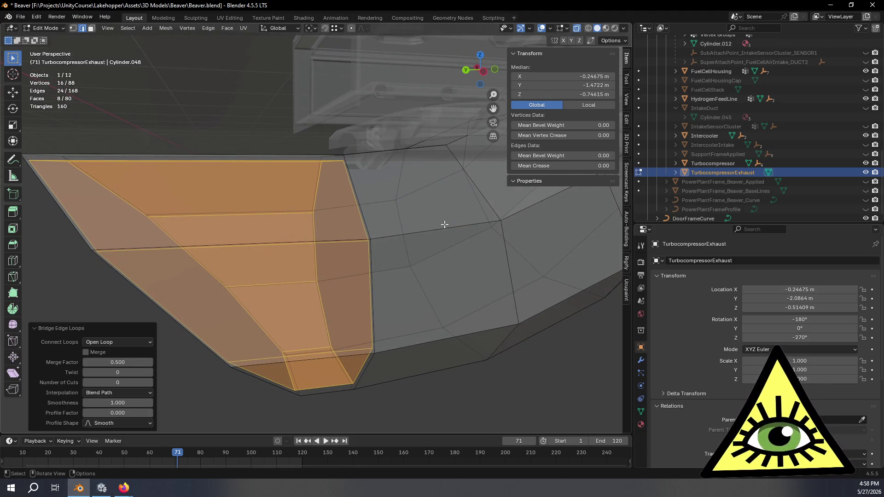
scroll(410, 248, "up", 3)
middle_click_drag(347, 256, 365, 244)
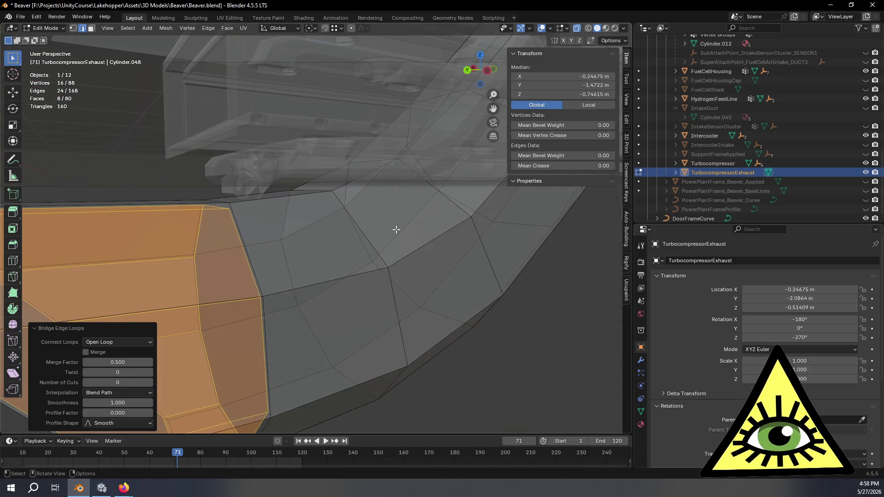
left_click(288, 259, "alt")
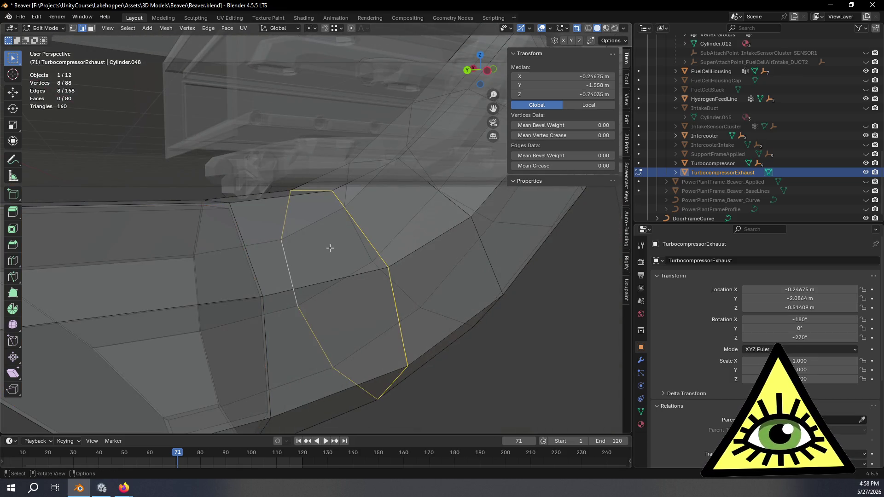
Duplicate the selected loop, shrink it slightly, and bridge it to the neighbouring edge loop.
middle_click_drag(338, 245, 367, 223, "shift")
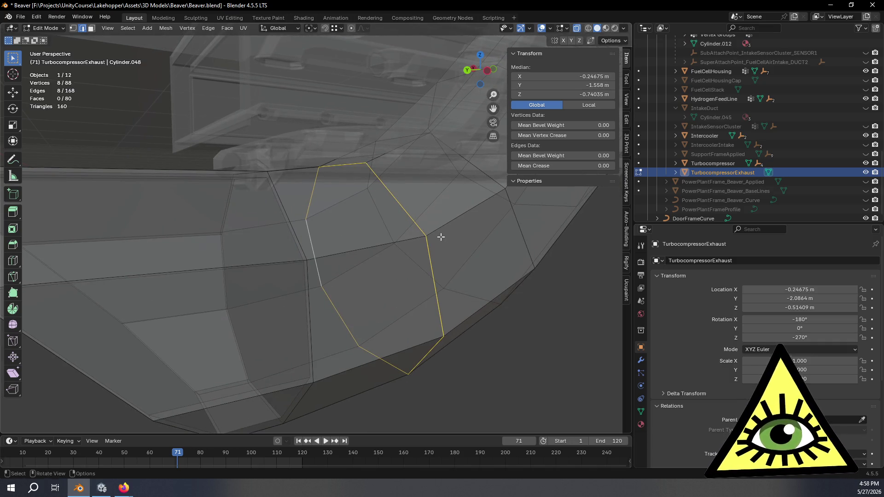
middle_click_drag(432, 231, 428, 239, "shift")
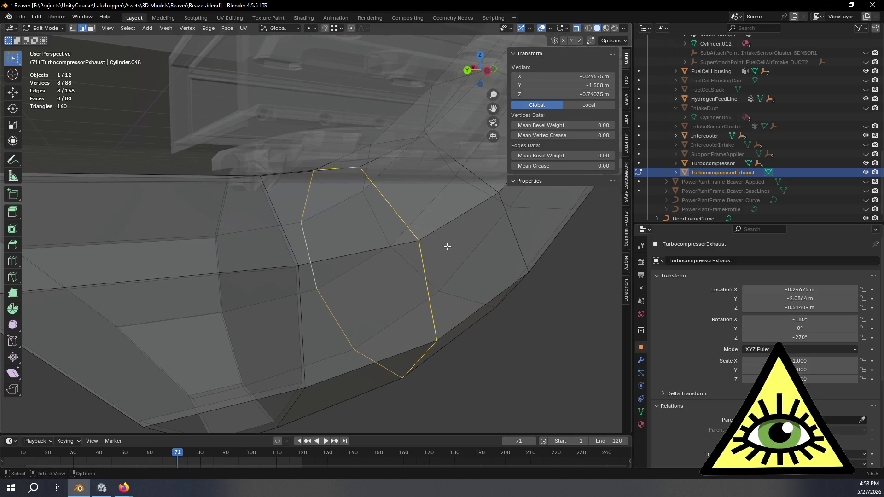
key("shift+d")
key("Escape")
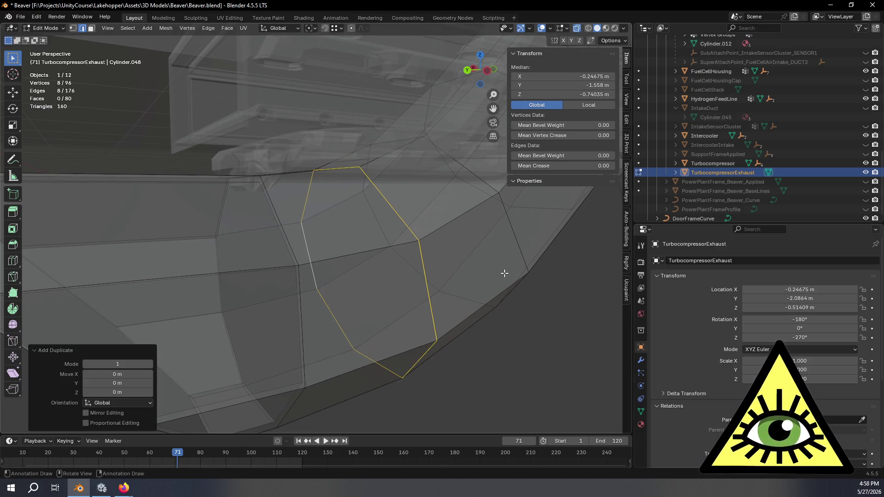
key("s")
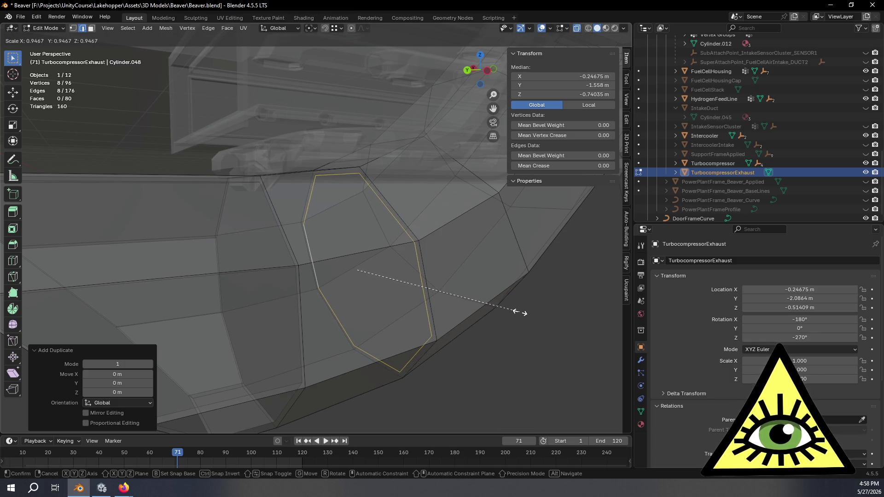
left_click(518, 313)
left_click(270, 206, "alt+shift")
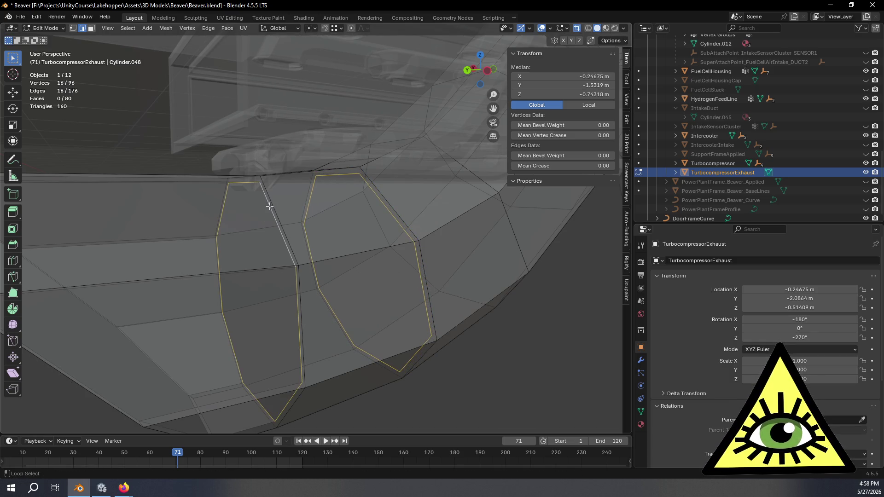
key("ctrl+e")
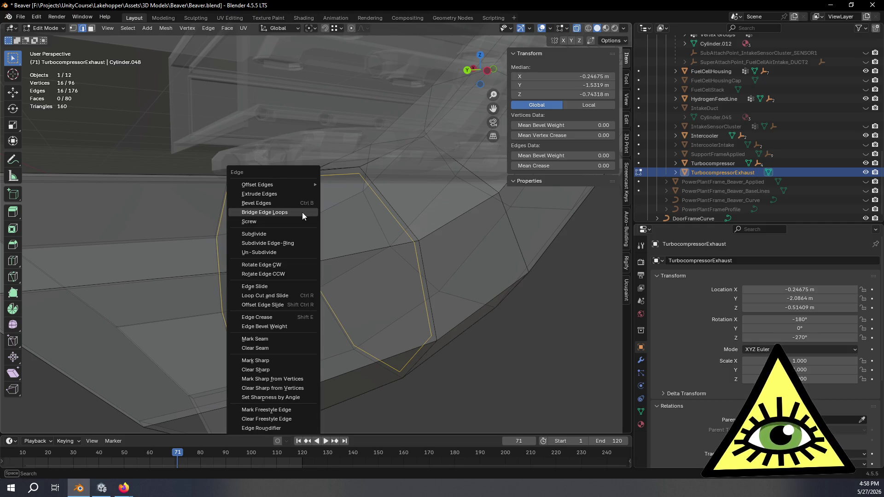
left_click(302, 212)
mouse_move(405, 223)
middle_mouse_down()
mouse_move(401, 263)
mouse_move(416, 234)
mouse_move(349, 241)
mouse_move(367, 233)
mouse_move(330, 258)
mouse_move(395, 253)
mouse_move(350, 249)
mouse_move(365, 241)
mouse_move(381, 258)
mouse_move(402, 231)
mouse_move(442, 240)
mouse_move(425, 288)
mouse_move(409, 289)
mouse_move(444, 282)
mouse_move(450, 261)
mouse_move(443, 275)
middle_mouse_up()
With X-ray on, duplicate another edge loop in place and scale it to 0.940.
left_click(387, 253, "alt")
key("alt+z")
scroll(442, 269, "up", 2)
key("shift+d")
key("Escape")
key("s")
left_click(513, 272)
mouse_move(513, 272)
middle_mouse_down()
mouse_move(513, 296)
mouse_move(351, 282)
mouse_move(236, 256)
middle_mouse_up()
Bridge that copy to a second loop, undoing an accidental fill, then select the open-end loop.
left_click(210, 241, "alt+shift")
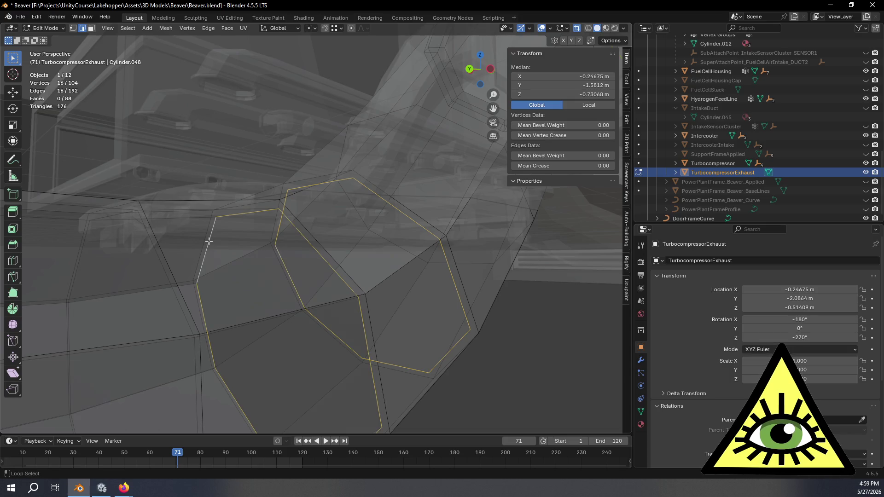
key("f")
key("ctrl+z")
key("ctrl+e")
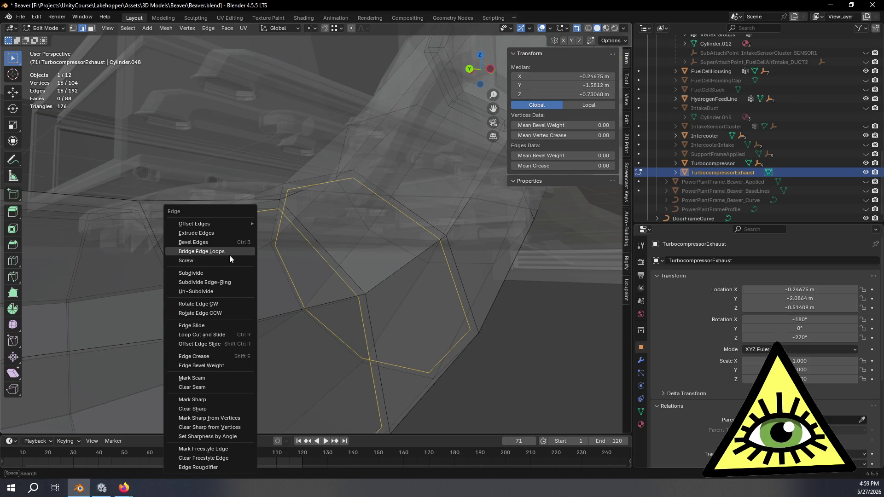
left_click(228, 253)
mouse_move(227, 253)
middle_mouse_down()
mouse_move(294, 281)
mouse_move(233, 283)
mouse_move(285, 265)
middle_mouse_up()
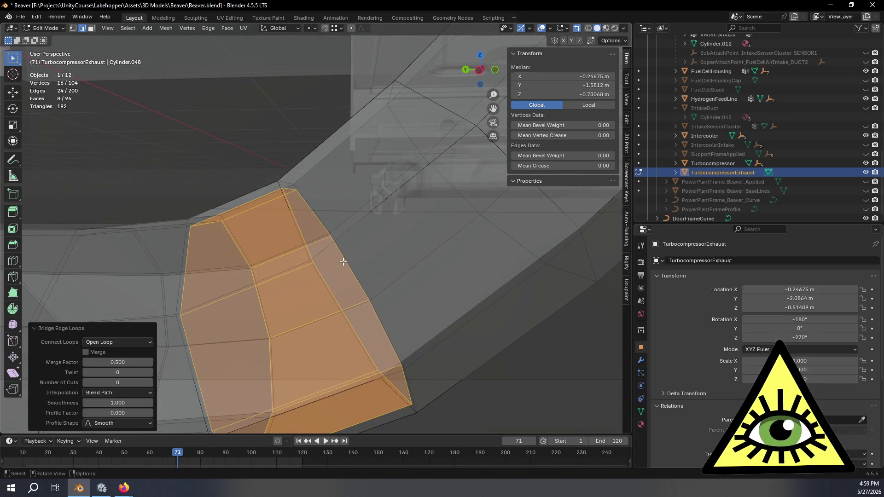
mouse_move(353, 264)
middle_mouse_down()
mouse_move(325, 280)
mouse_move(302, 278)
mouse_move(308, 265)
middle_mouse_up()
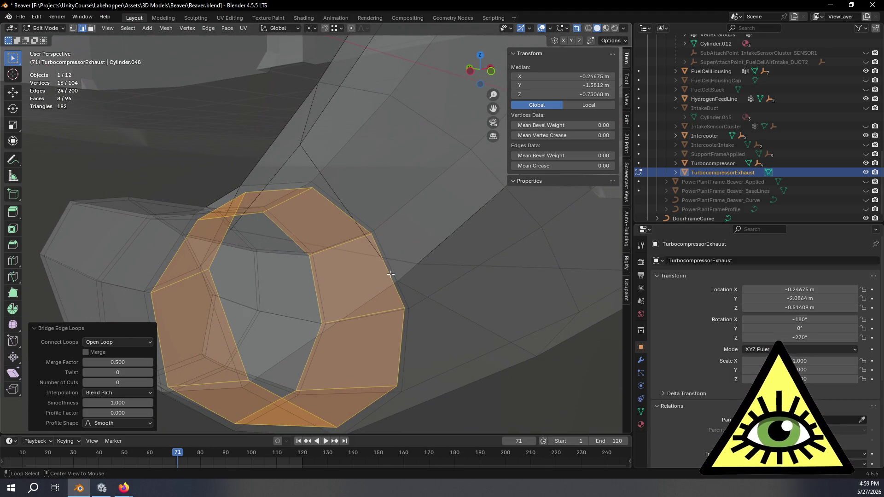
left_click(390, 275, "alt")
mouse_move(329, 204)
middle_mouse_down()
mouse_move(243, 256)
mouse_move(291, 250)
mouse_move(286, 240)
middle_mouse_up()
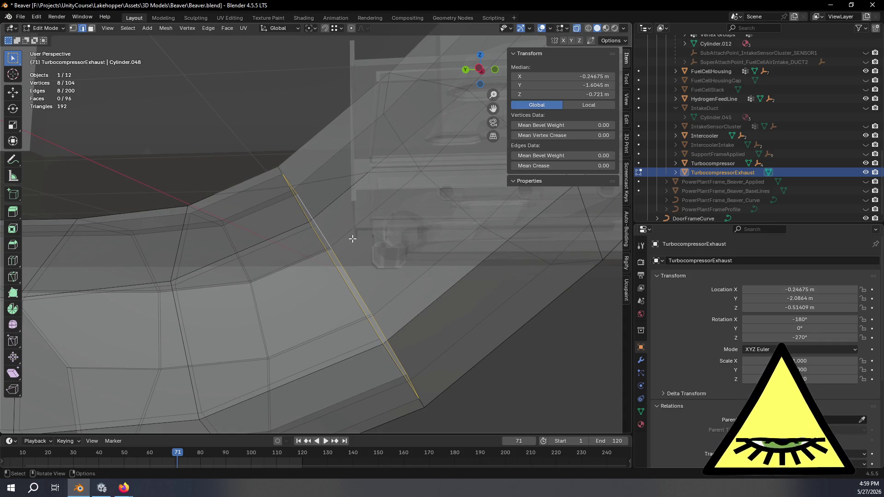
Cap the open end loop with a face, then deselect and orbit around the duct.
scroll(387, 243, "down", 2)
mouse_move(389, 238)
middle_mouse_down()
mouse_move(375, 236)
mouse_move(426, 244)
middle_mouse_up()
key("f")
left_click(468, 297)
key("alt+z")
mouse_move(468, 297)
middle_mouse_down()
mouse_move(383, 280)
mouse_move(462, 269)
mouse_move(430, 302)
mouse_move(366, 319)
mouse_move(424, 286)
mouse_move(368, 281)
mouse_move(434, 305)
mouse_move(470, 302)
mouse_move(310, 268)
mouse_move(376, 276)
mouse_move(321, 290)
mouse_move(308, 252)
mouse_move(397, 205)
mouse_move(365, 257)
middle_mouse_up()
key("alt+z")
scroll(395, 291, "up", 3)
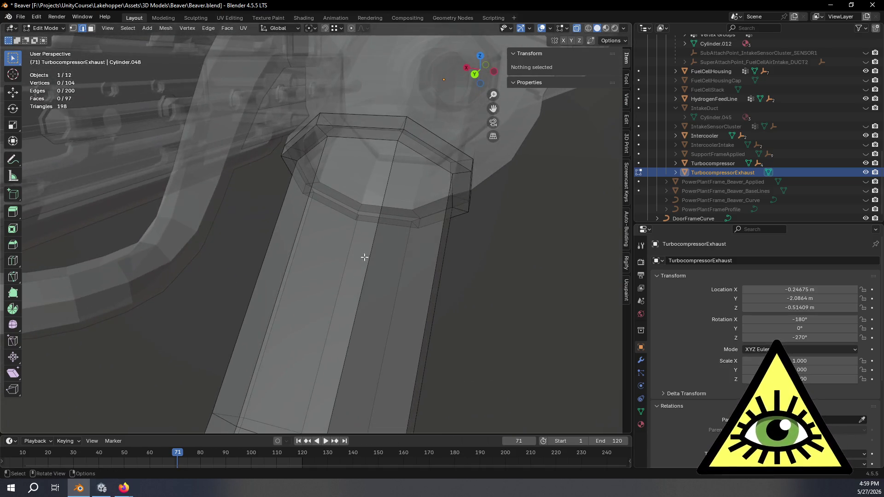
Fill the duct's upper end loop and extrude the face about 0.186 m.
left_click(318, 172, "alt")
mouse_move(318, 171)
middle_mouse_down()
mouse_move(438, 223)
mouse_move(495, 79)
middle_mouse_up()
left_click(489, 76)
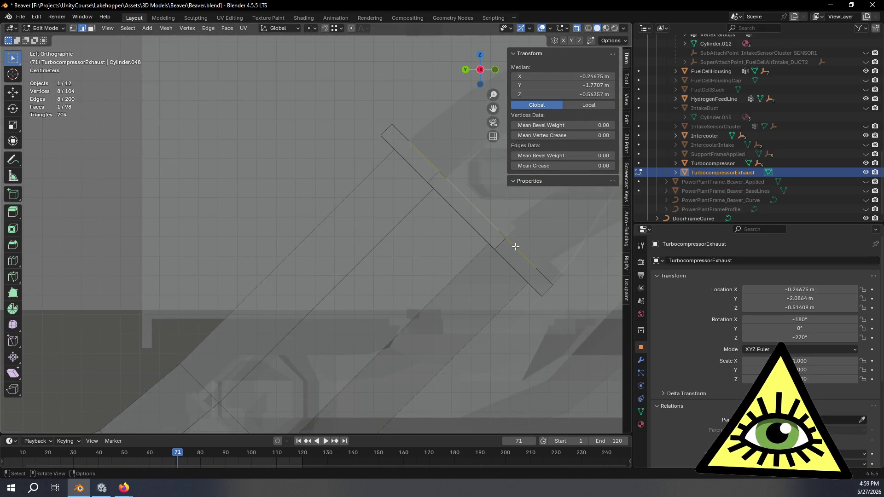
key("f")
key("e")
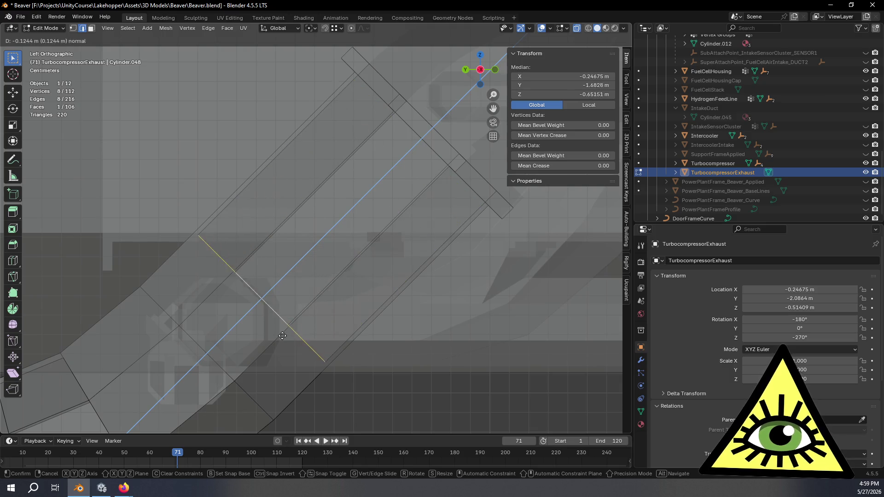
left_click(189, 407)
middle_click_drag(189, 310, 319, 159, "shift")
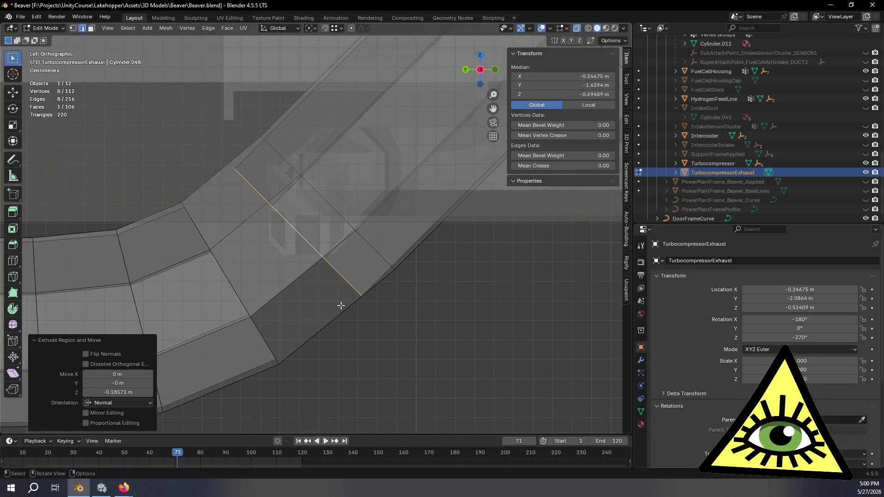
scroll(353, 287, "down", 2)
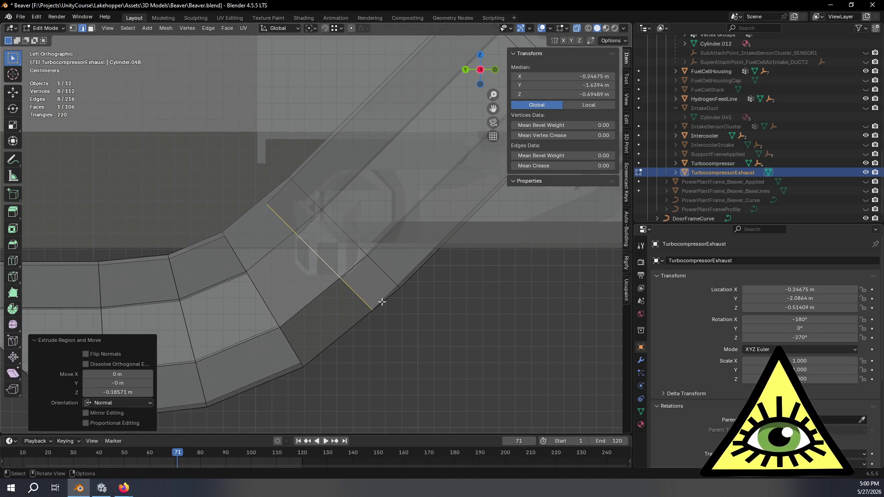
Move the new end loop 0.022 m along its face normal.
key("g")
key("z")
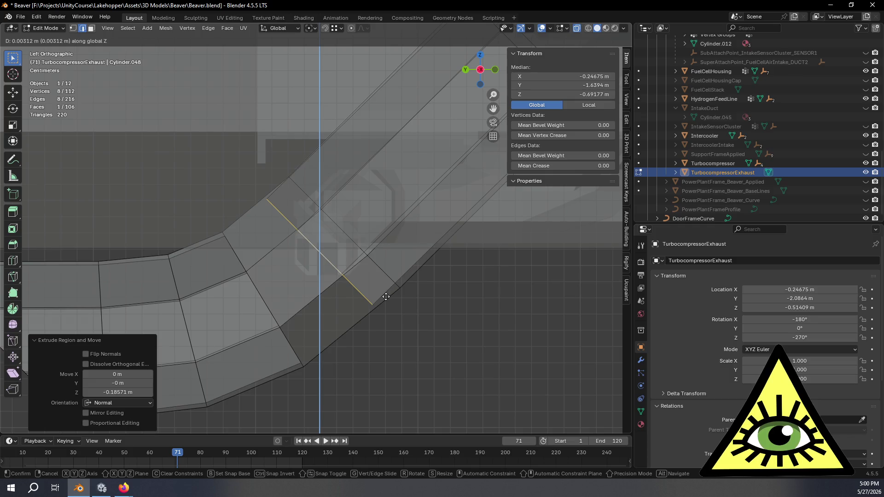
key("Escape")
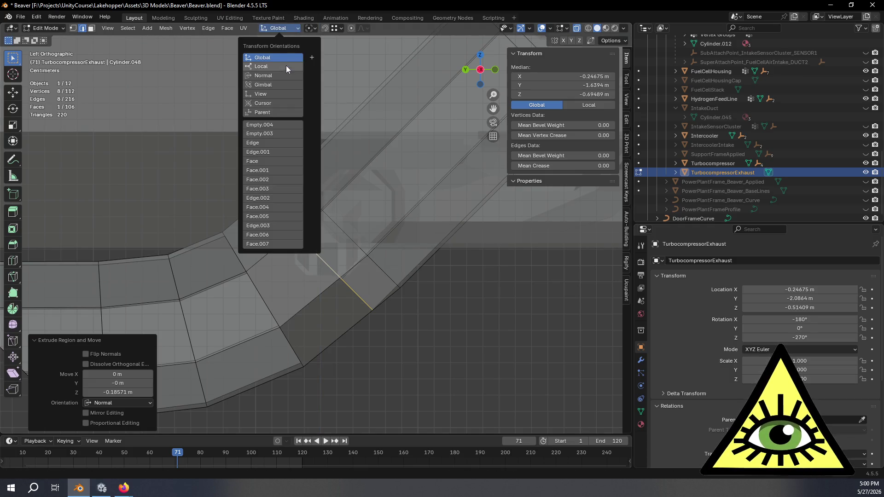
key("g")
key("z")
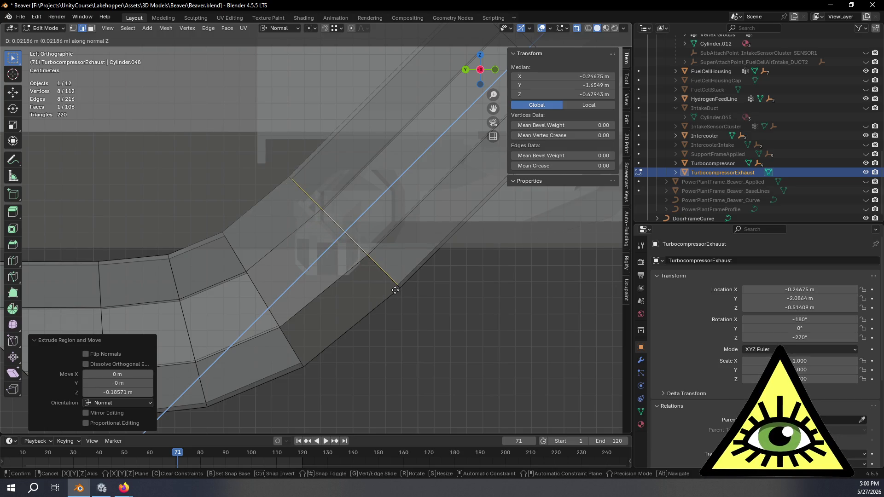
left_click(395, 290)
middle_click_drag(379, 287, 323, 275)
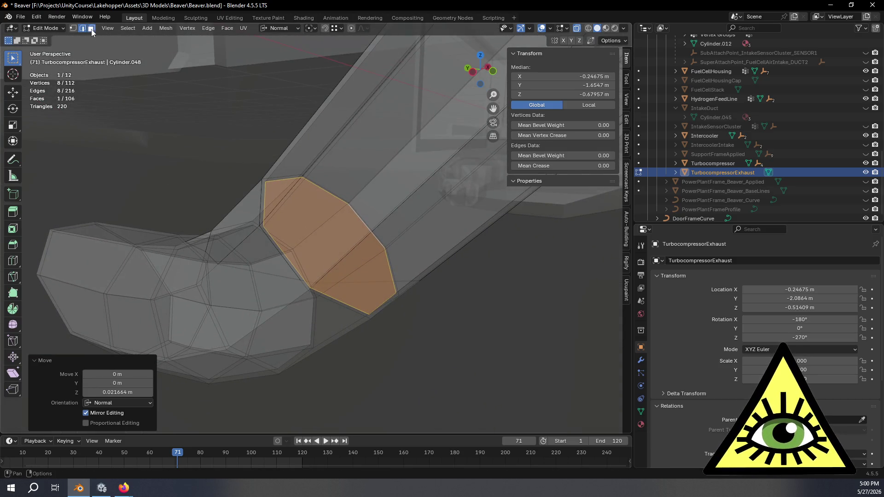
In face select mode, delete only the end cap face.
left_click(91, 28)
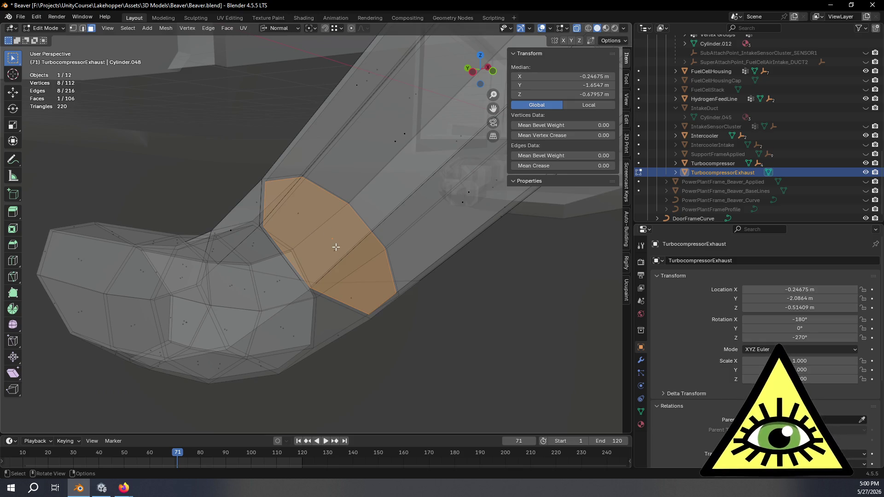
key("x")
left_click(327, 251)
mouse_move(328, 250)
middle_mouse_down()
mouse_move(306, 278)
mouse_move(444, 275)
mouse_move(308, 221)
middle_mouse_up()
Delete only the face of the second temporary end cap.
left_click(267, 300)
key("x")
left_click(291, 300)
Bridge the two open octagonal edge loops into one tube, then deselect and turn X-ray off.
key("2")
left_click(276, 184, "alt")
mouse_move(271, 271)
middle_mouse_down()
mouse_move(293, 277)
mouse_move(233, 236)
mouse_move(296, 263)
mouse_move(349, 305)
mouse_move(294, 237)
mouse_move(269, 229)
middle_mouse_up()
left_click(226, 231, "alt+shift")
key("f")
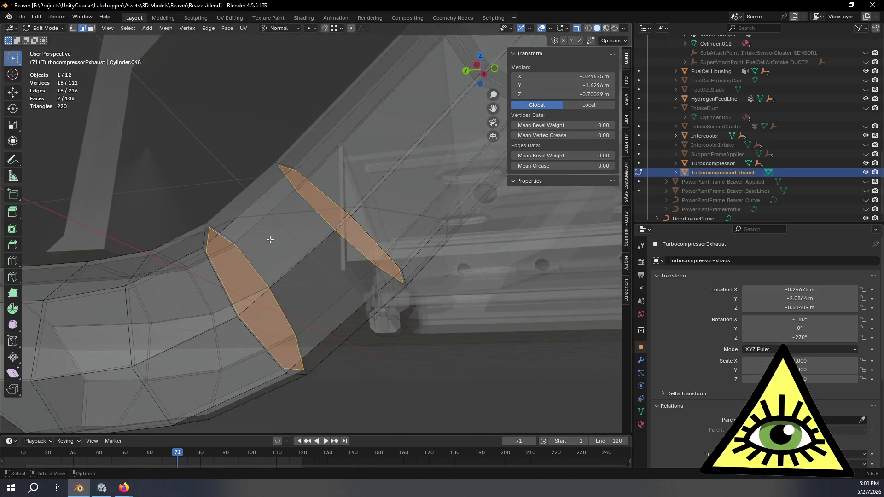
key("ctrl+z")
key("ctrl+e")
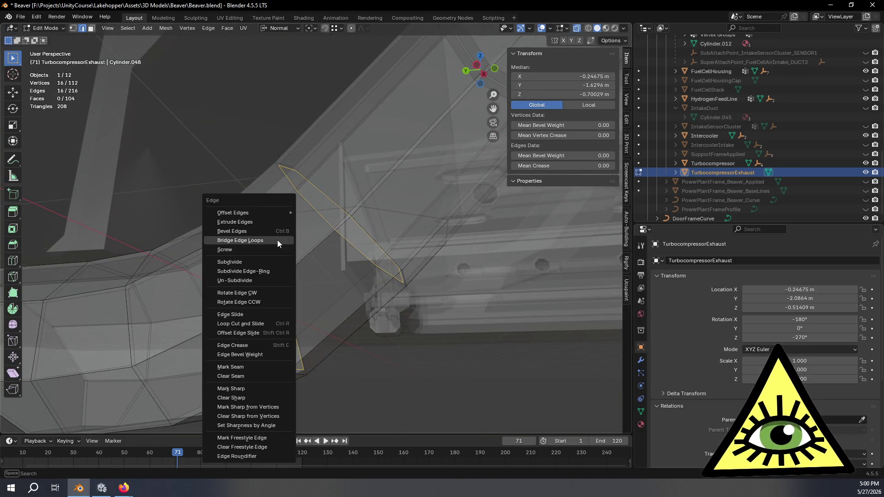
left_click(277, 239)
mouse_move(277, 239)
middle_mouse_down()
mouse_move(363, 339)
mouse_move(387, 344)
mouse_move(450, 292)
mouse_move(468, 292)
mouse_move(472, 312)
mouse_move(371, 361)
mouse_move(275, 365)
mouse_move(275, 350)
mouse_move(292, 349)
mouse_move(296, 339)
mouse_move(365, 366)
mouse_move(402, 353)
mouse_move(388, 318)
mouse_move(371, 322)
mouse_move(352, 309)
mouse_move(371, 316)
middle_mouse_up()
key("alt+a")
key("alt+z")
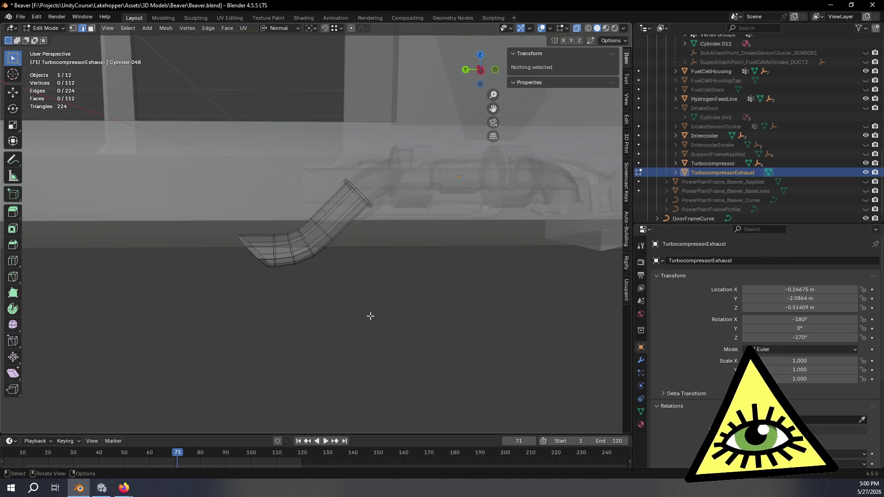
Check the finished duct from the Left view and switch to Object Mode.
scroll(371, 316, "up", 2)
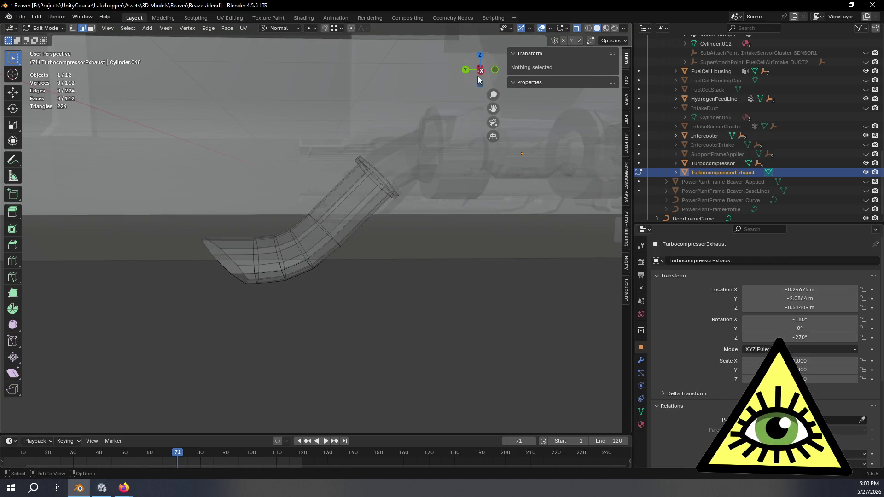
left_click(479, 73)
scroll(270, 302, "down", 4)
mouse_move(362, 286)
middle_mouse_down()
mouse_move(320, 292)
mouse_move(382, 288)
mouse_move(423, 345)
mouse_move(414, 327)
mouse_move(430, 333)
mouse_move(422, 287)
mouse_move(461, 327)
mouse_move(502, 293)
middle_mouse_up()
scroll(371, 304, "up", 4)
scroll(407, 336, "up", 2)
key("Tab")
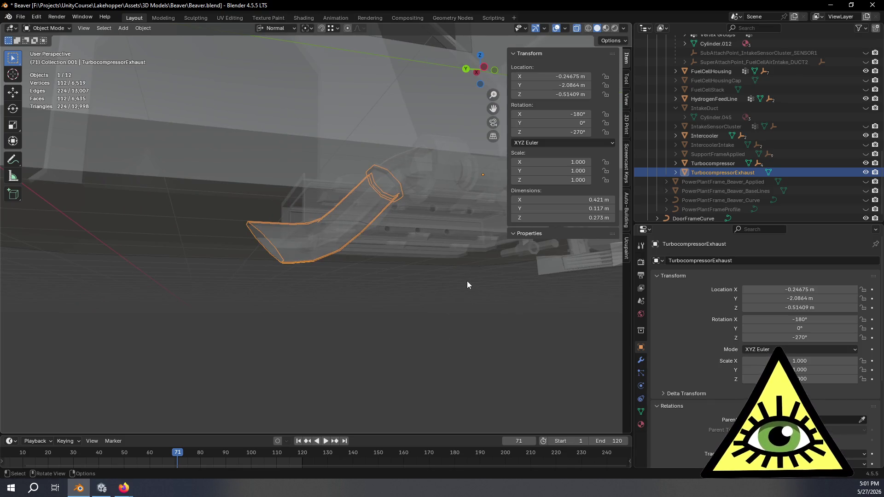
Orbit to show the duct beside the turbocompressor, then return to the Left view.
scroll(369, 290, "up", 3)
mouse_move(380, 296)
middle_mouse_down()
mouse_move(430, 309)
mouse_move(429, 340)
mouse_move(424, 319)
mouse_move(369, 296)
mouse_move(385, 347)
mouse_move(366, 299)
mouse_move(404, 286)
mouse_move(404, 239)
mouse_move(417, 315)
mouse_move(412, 293)
middle_mouse_up()
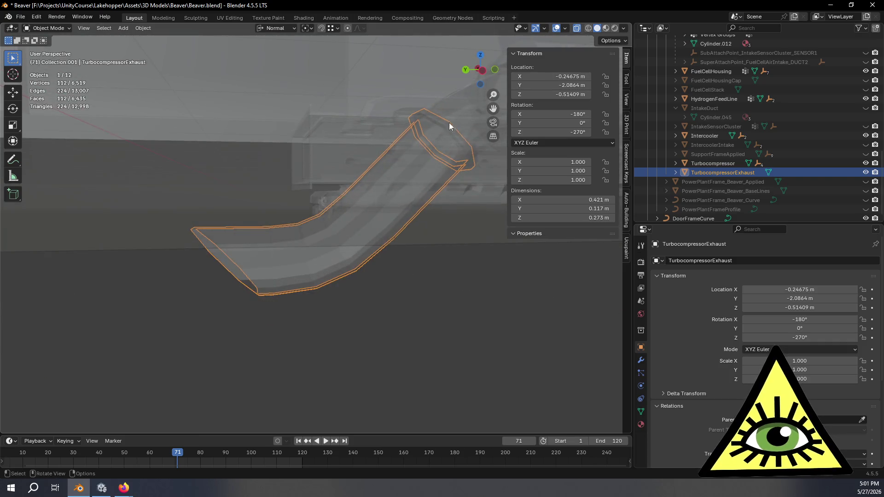
left_click(486, 69)
Back in Edit Mode, vertex-slide the first edge loop across the bend.
key("Tab")
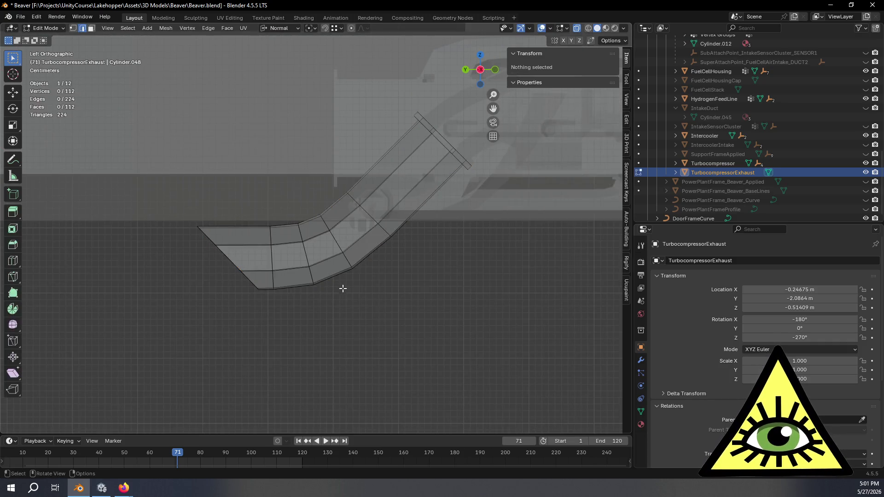
scroll(354, 299, "up", 4)
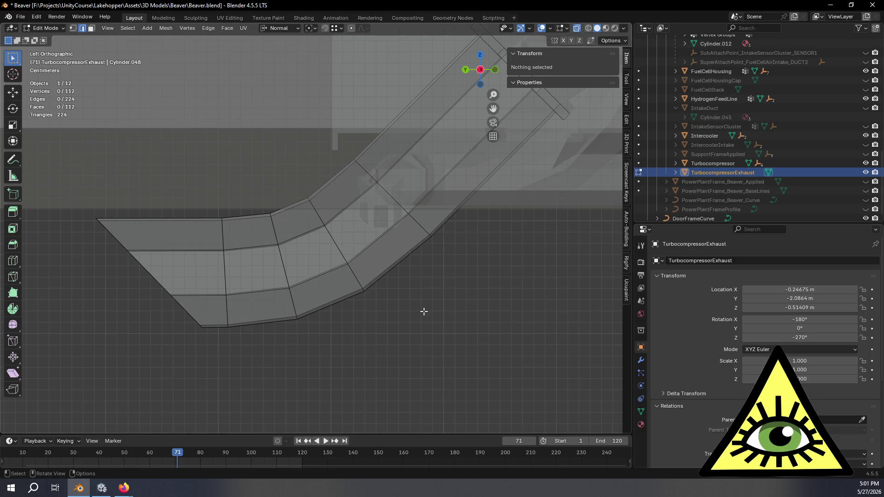
left_click(393, 199, "alt")
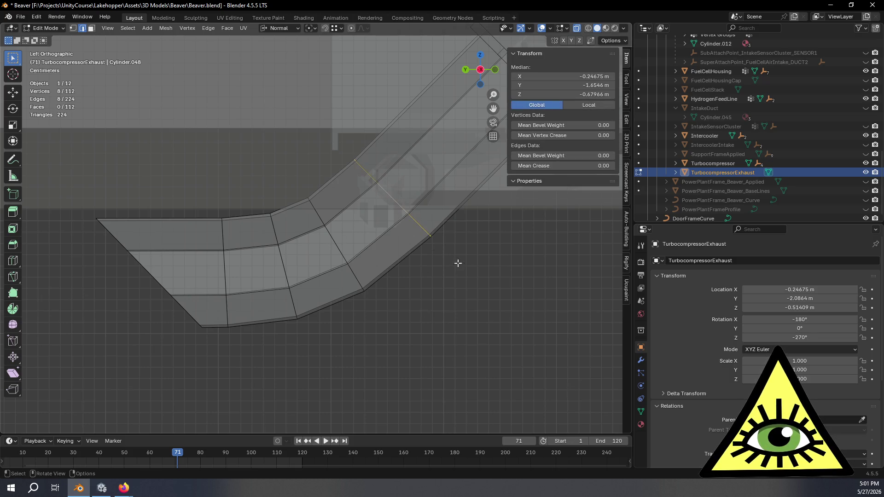
key("shift+v")
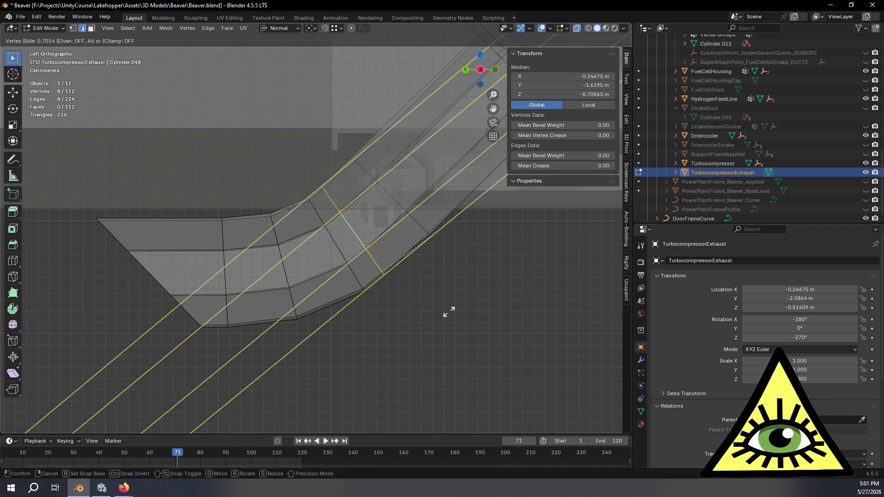
left_click(452, 310)
mouse_move(458, 288)
middle_mouse_down()
mouse_move(454, 320)
mouse_move(451, 311)
mouse_move(474, 326)
mouse_move(450, 310)
mouse_move(450, 284)
middle_mouse_up()
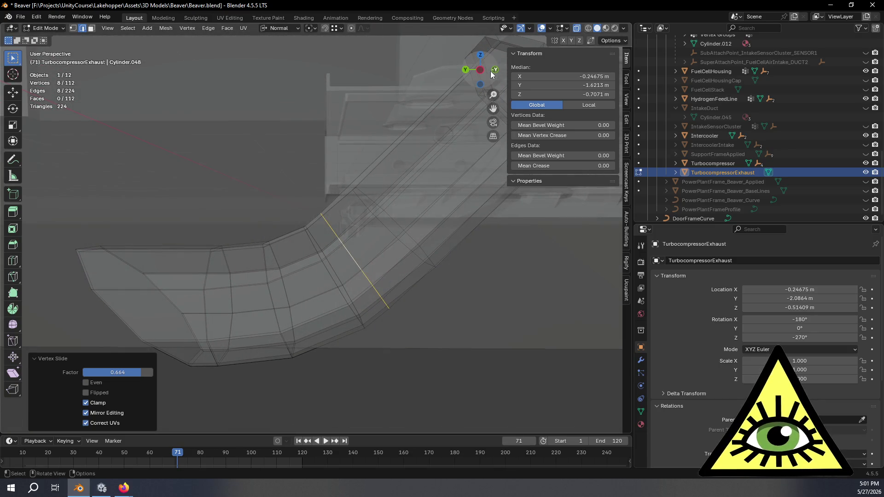
left_click(479, 80)
Select another bend edge loop and slide it twice to even the spacing.
left_click(387, 225)
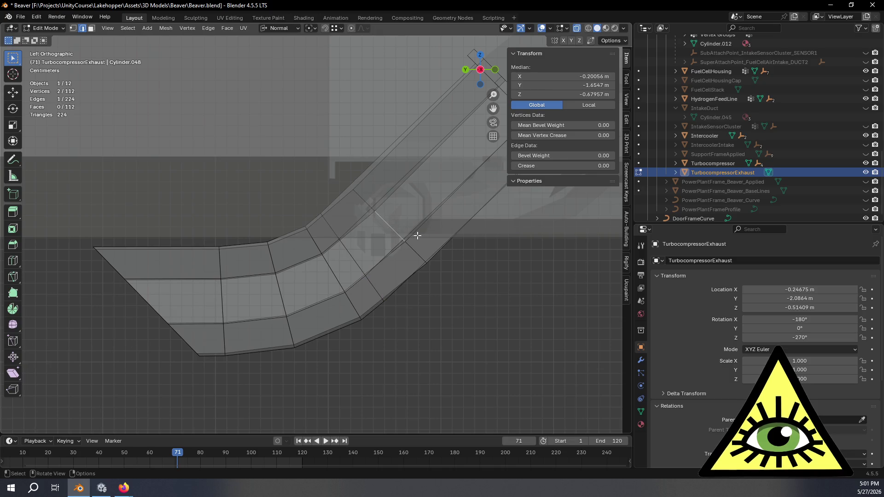
left_click(393, 231, "alt")
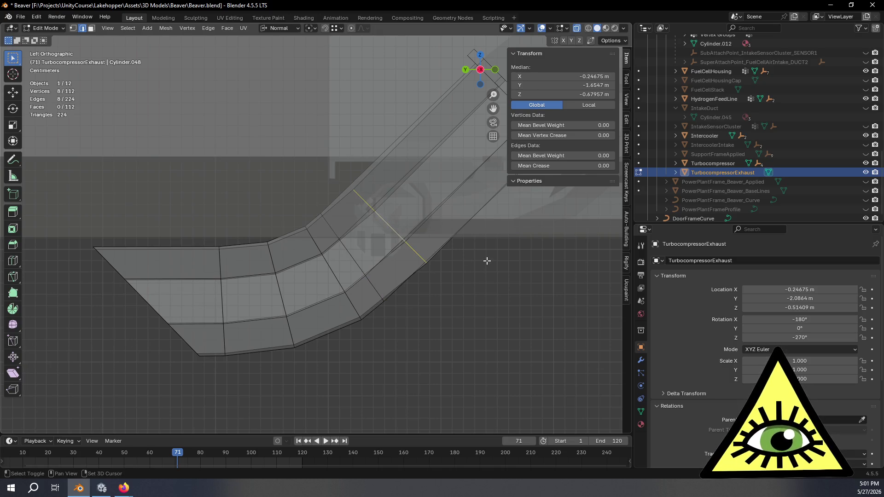
key("shift+v")
left_click(474, 266)
key("alt+z")
mouse_move(474, 267)
middle_mouse_down()
mouse_move(454, 306)
mouse_move(473, 143)
middle_mouse_up()
left_click(479, 70)
key("alt+z")
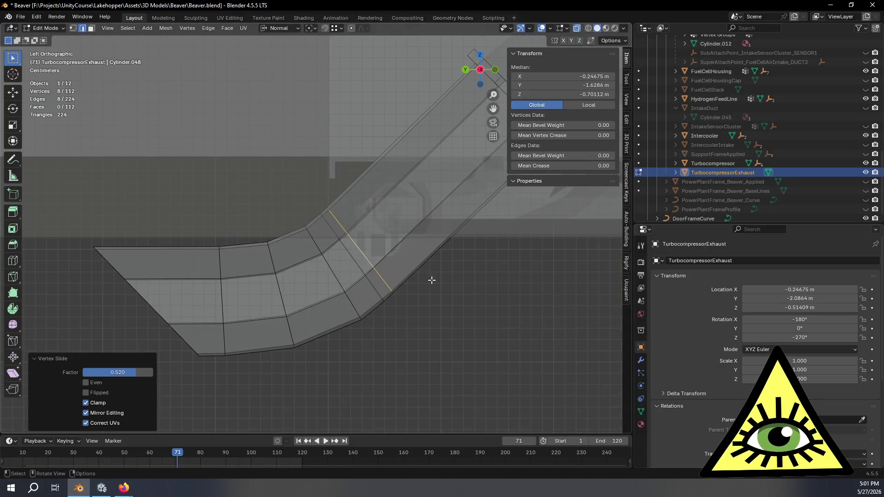
key("shift+v")
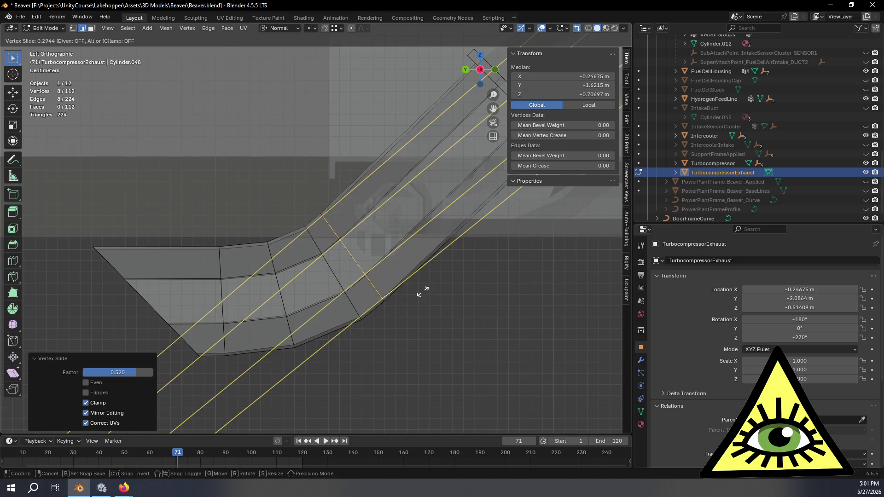
left_click(422, 291)
Select two adjacent bend edge loops and slide them along the duct.
middle_click_drag(365, 322, 385, 304, "shift")
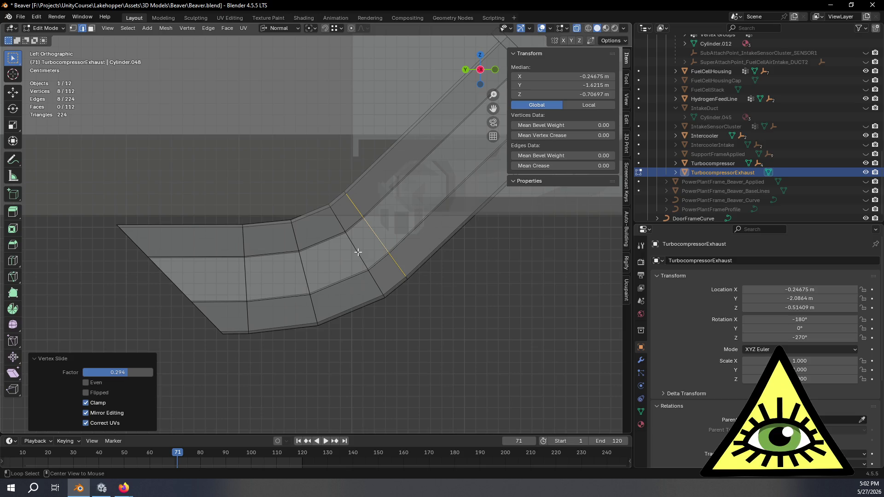
key("alt+z")
middle_click_drag(358, 253, 347, 239)
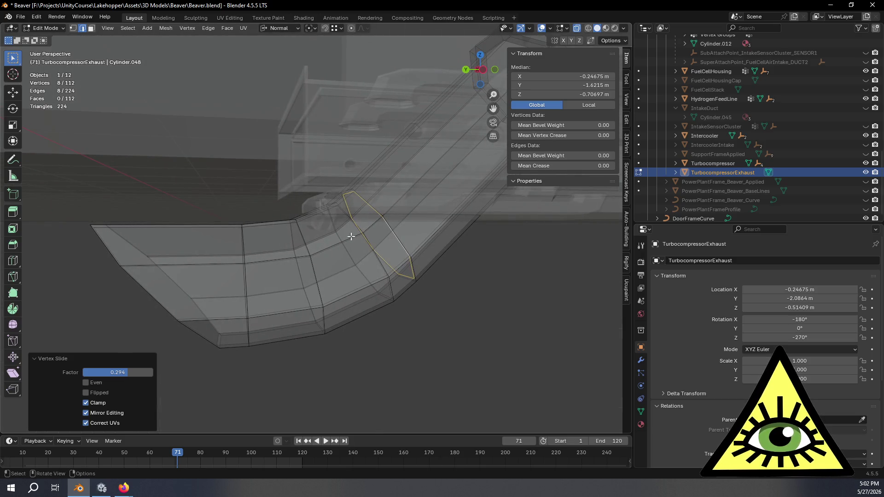
left_click(340, 225, "alt")
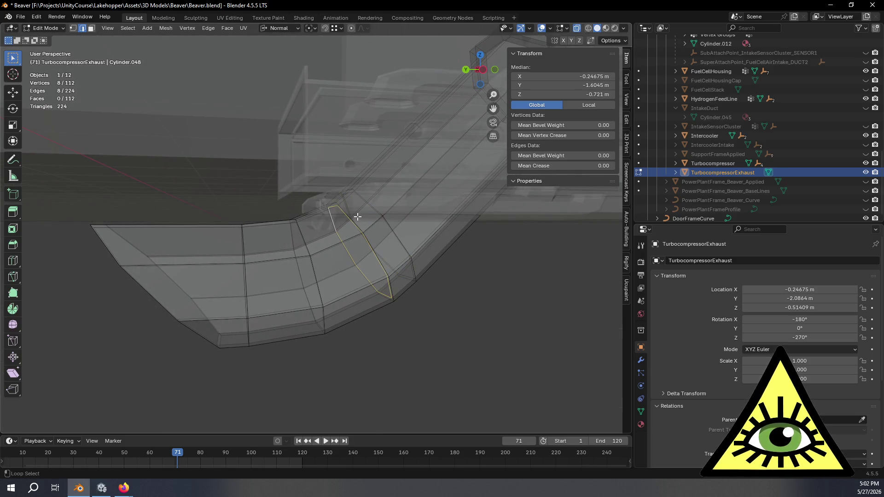
left_click(342, 208, "alt+shift")
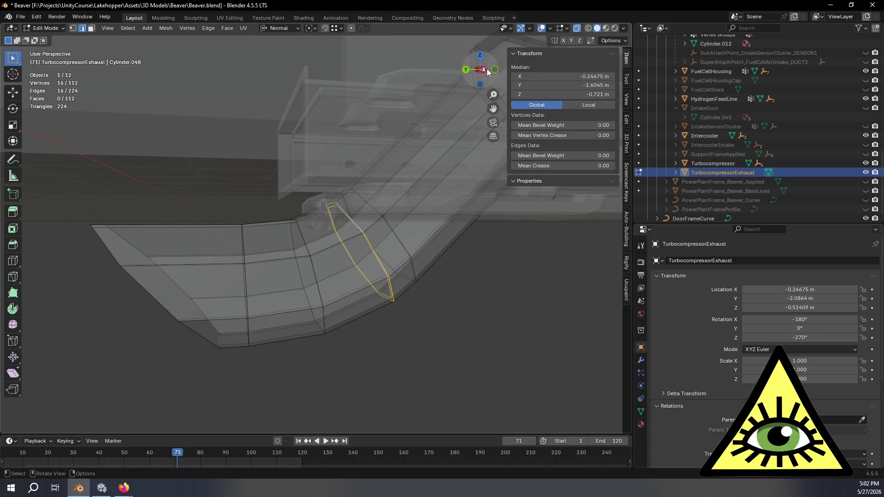
left_click(484, 69)
key("alt+z")
key("g")
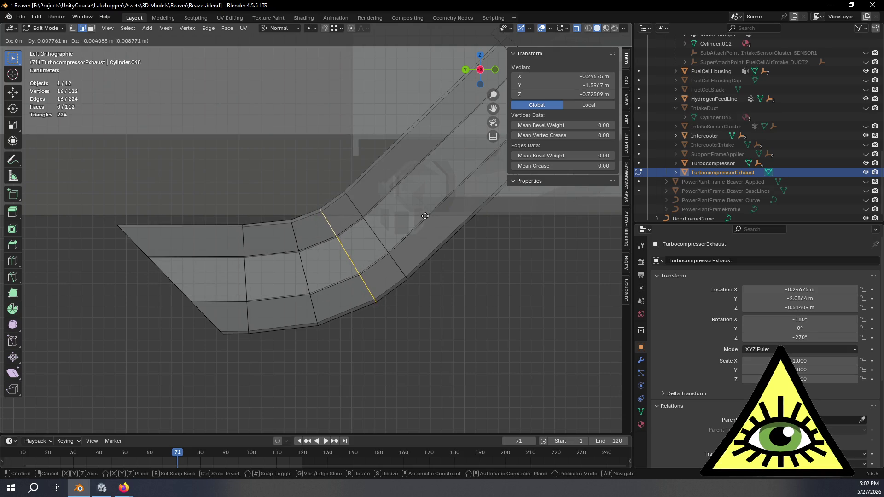
key("Escape")
key("g")
key("g")
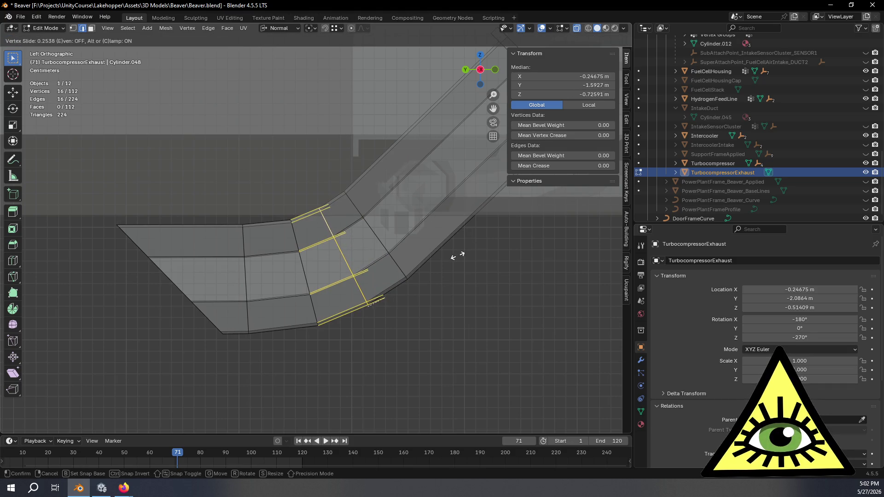
left_click(461, 271)
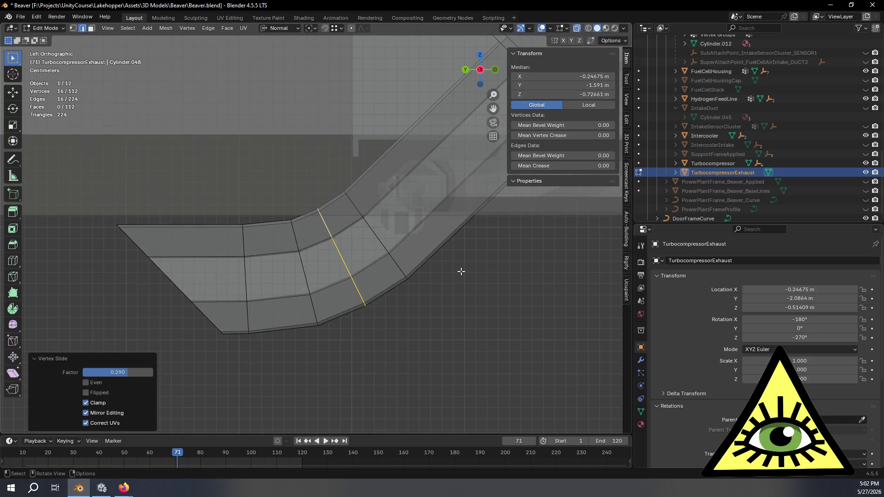
Tilt the edge loop to 4.44° and nudge it up slightly.
key("r")
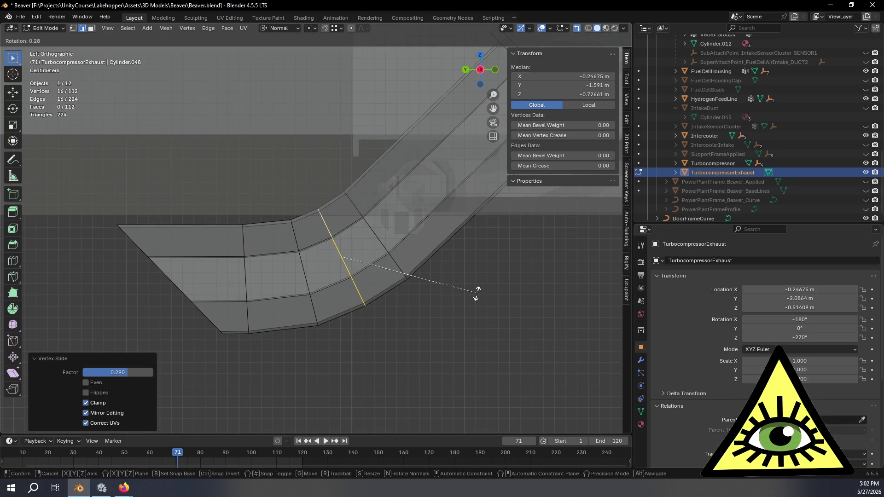
left_click(475, 295)
middle_click_drag(439, 235, 469, 237, "shift")
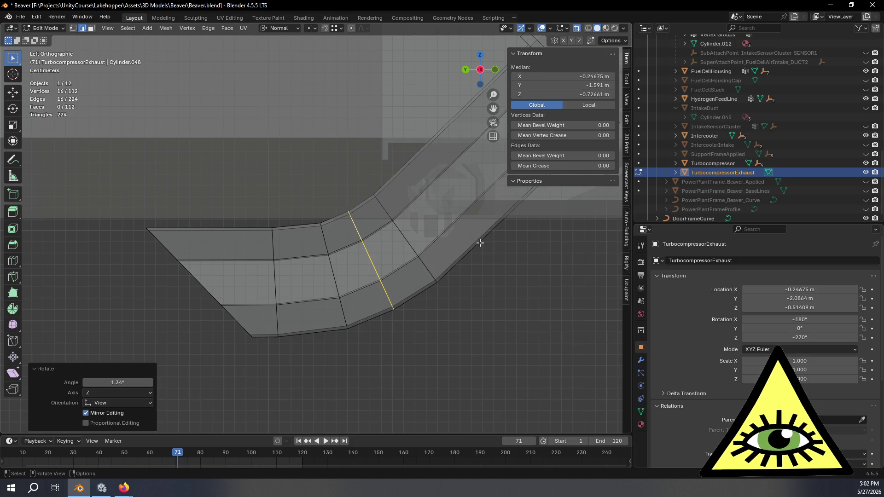
key("r")
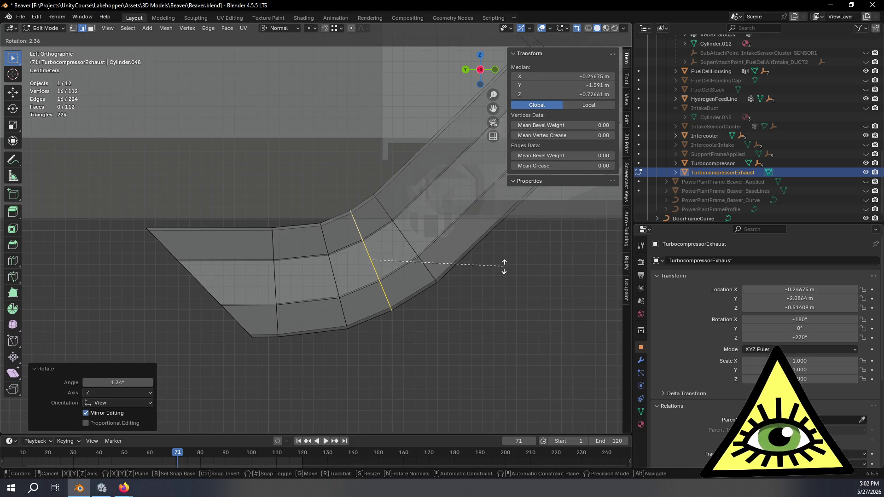
left_click(506, 276)
key("g")
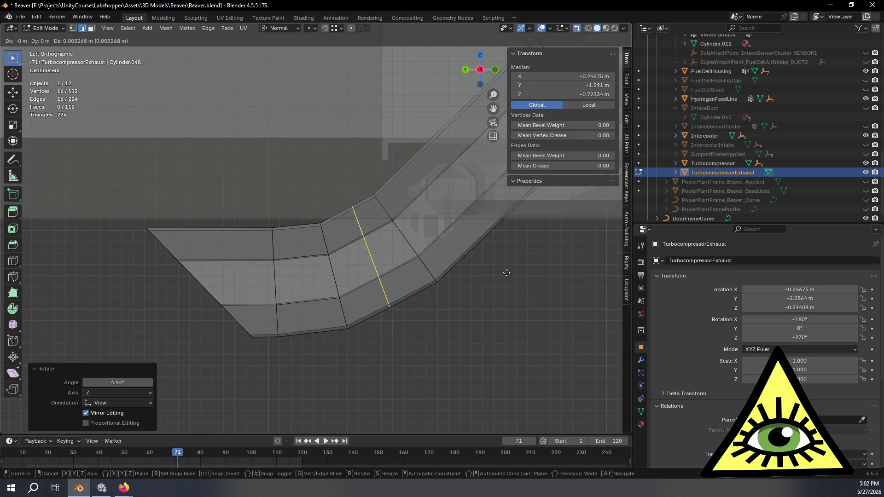
left_click(506, 272)
Box-select the outlet end faces and start moving them along global Z.
mouse_move(109, 202)
left_mouse_down()
mouse_move(172, 258)
mouse_move(344, 379)
mouse_move(236, 297)
left_mouse_up()
key("g")
key("z")
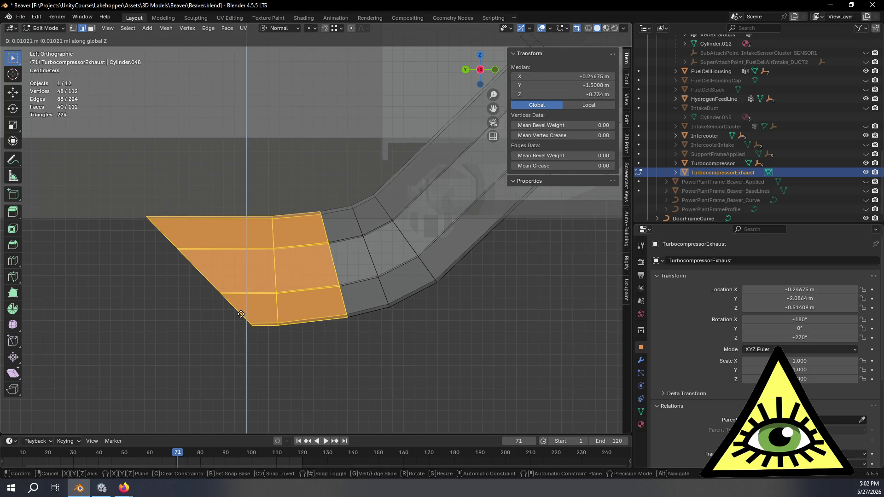
Raise the outlet faces 0.0102 m along Z, then select the duct's upper end edge loop.
left_click(241, 314)
mouse_move(68, 163)
left_mouse_down()
mouse_move(347, 288)
mouse_move(483, 377)
left_mouse_up()
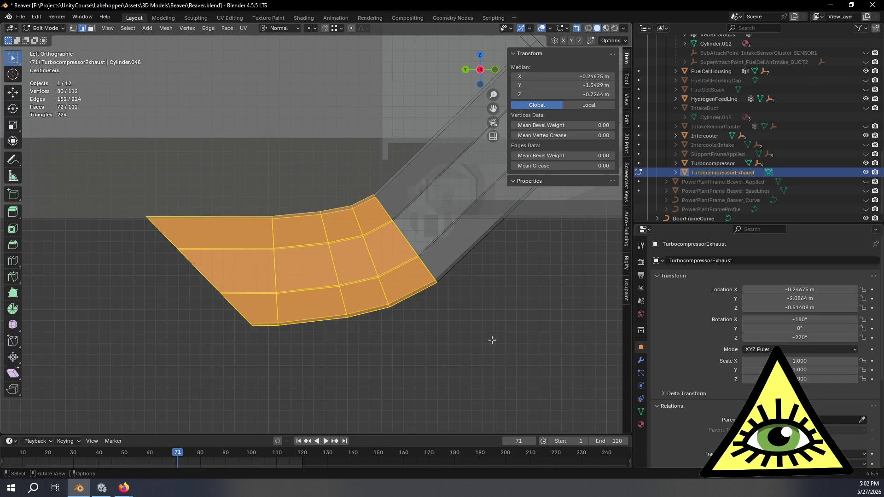
mouse_move(492, 340)
middle_mouse_down("shift")
mouse_move(441, 391)
mouse_move(468, 337)
mouse_move(412, 372)
middle_mouse_up("shift")
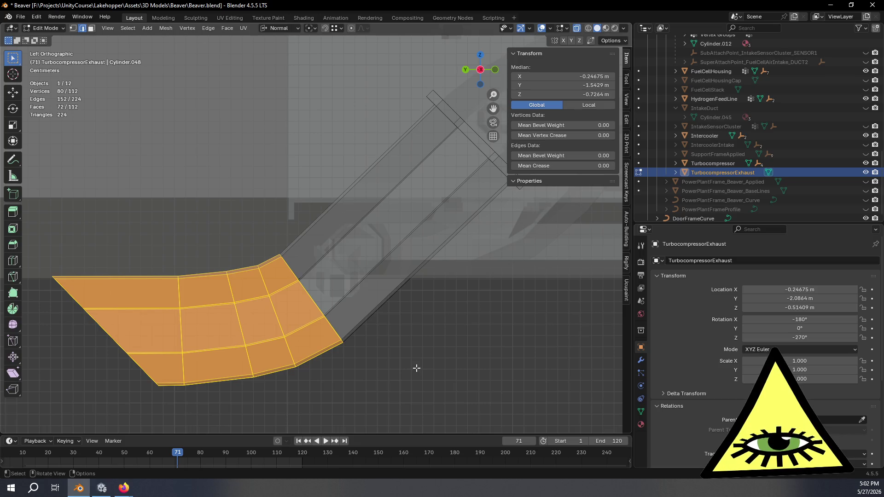
mouse_move(418, 368)
middle_mouse_down()
mouse_move(358, 389)
mouse_move(434, 297)
middle_mouse_up()
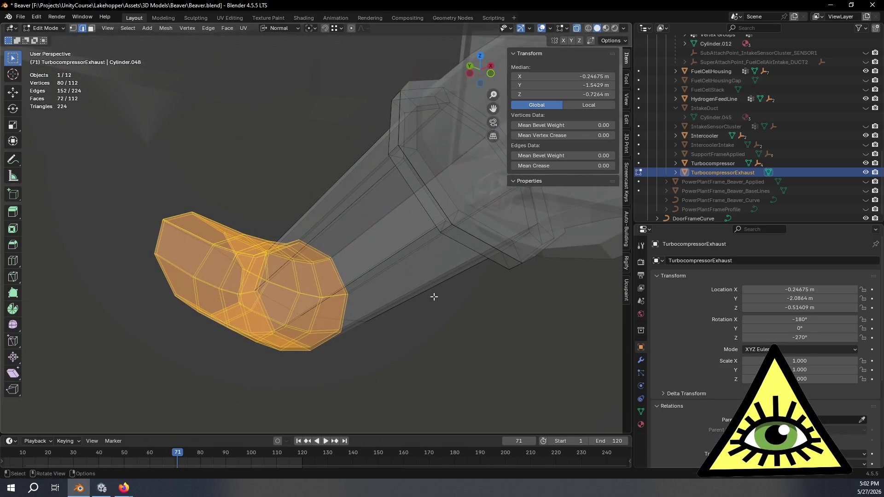
left_click(435, 136, "alt")
mouse_move(436, 163)
middle_mouse_down()
mouse_move(479, 170)
mouse_move(489, 141)
middle_mouse_up()
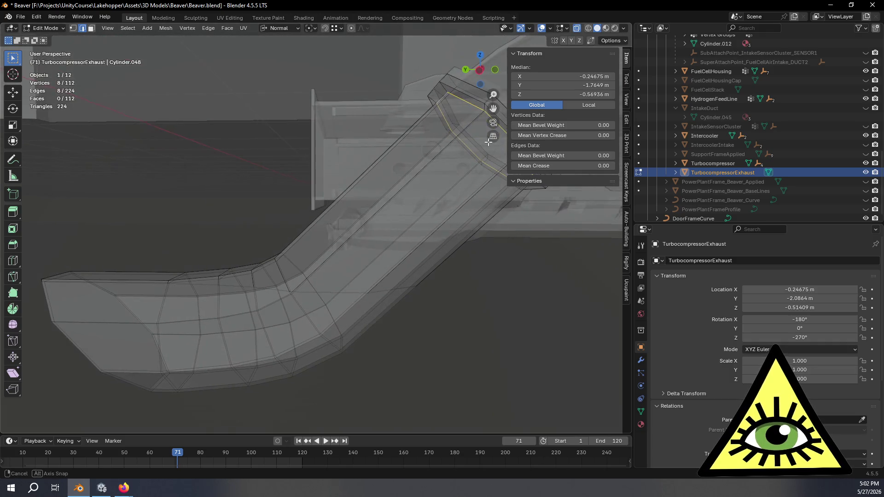
Create the Face.009 orientation from a temporary end face, then delete only that face.
key("f")
left_click(289, 28)
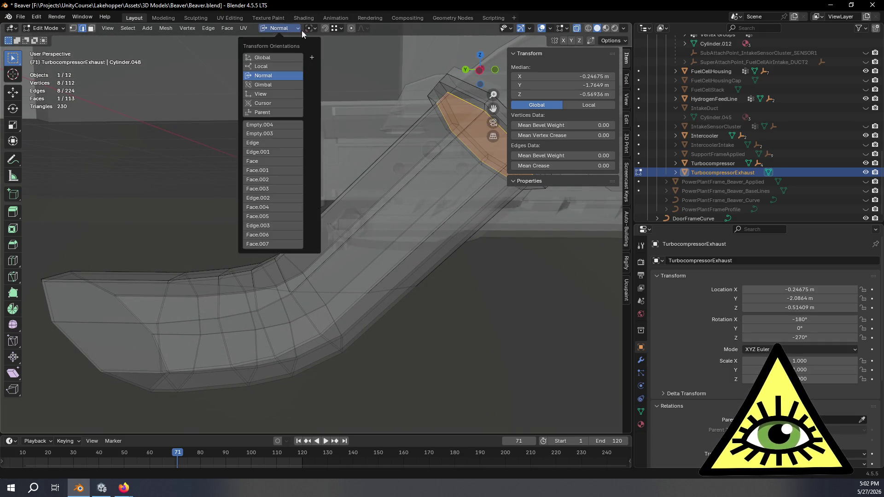
left_click(312, 58)
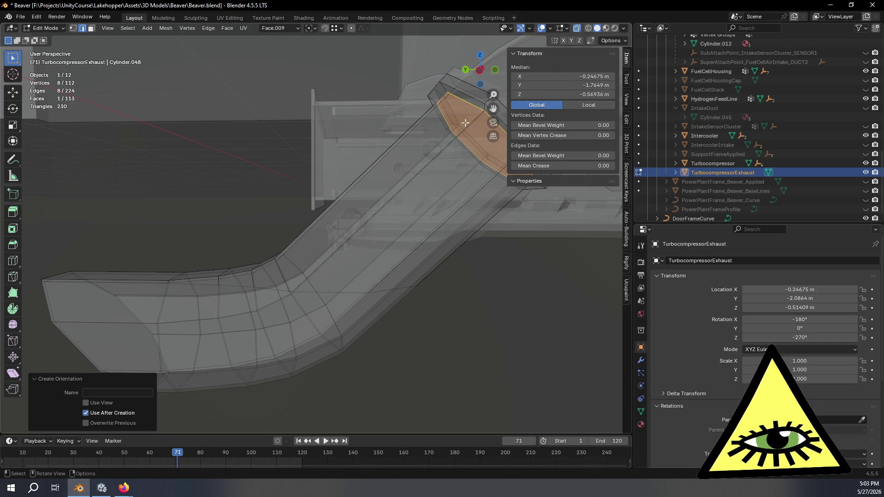
key("x")
left_click(421, 217)
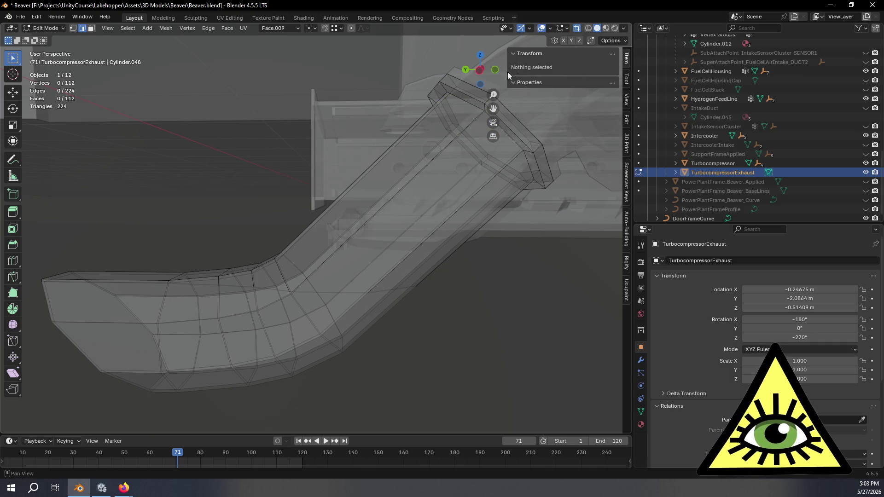
Move the lower duct section's faces -0.034 m along Face.009's Z axis.
left_click(480, 70)
middle_click_drag(121, 125, 181, 61, "shift")
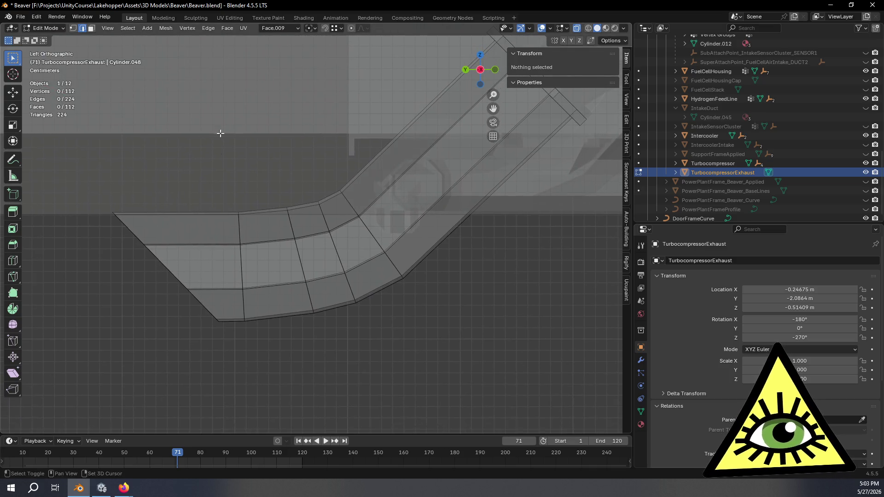
left_click_drag(86, 178, 440, 374)
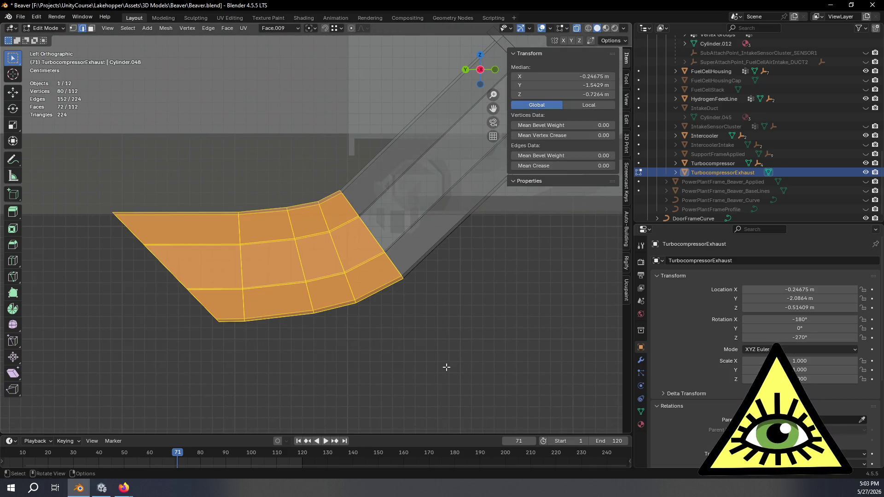
key("g")
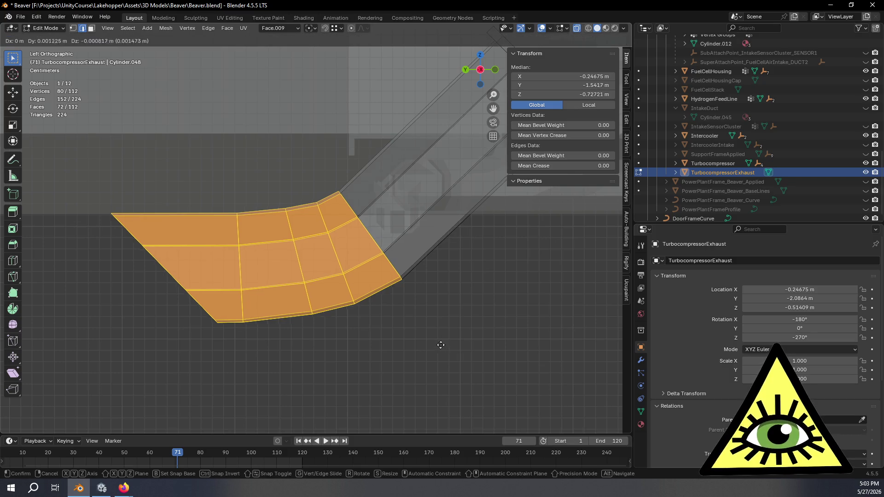
key("z")
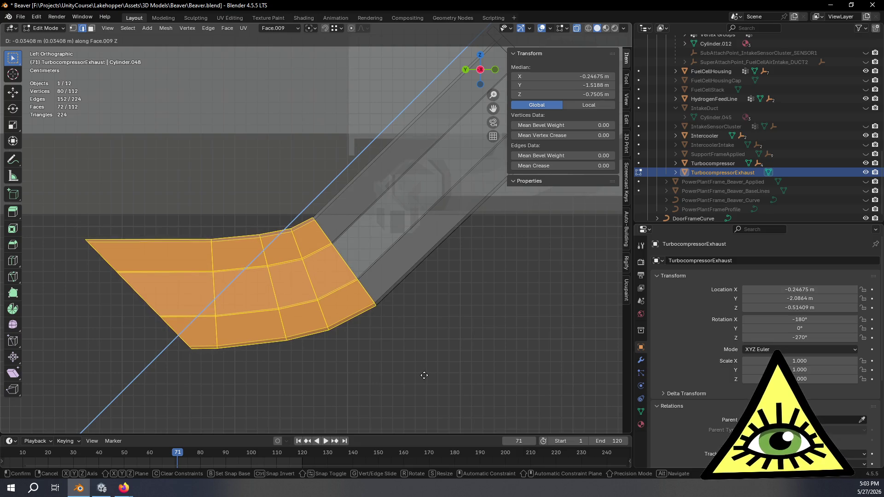
left_click(423, 376)
mouse_move(423, 376)
middle_mouse_down()
mouse_move(406, 375)
mouse_move(426, 419)
mouse_move(416, 385)
mouse_move(377, 353)
mouse_move(389, 374)
middle_mouse_up()
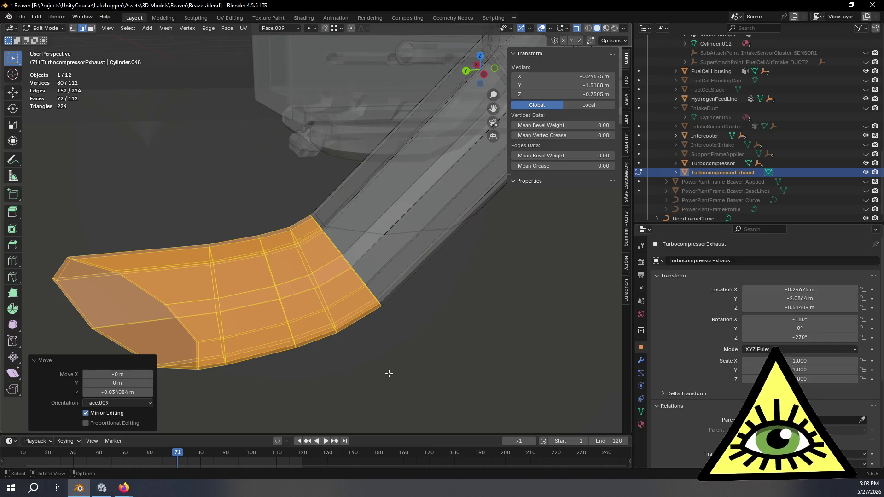
mouse_move(399, 371)
middle_mouse_down()
mouse_move(355, 372)
mouse_move(368, 350)
mouse_move(366, 327)
mouse_move(367, 355)
mouse_move(347, 395)
mouse_move(376, 324)
mouse_move(391, 313)
middle_mouse_up()
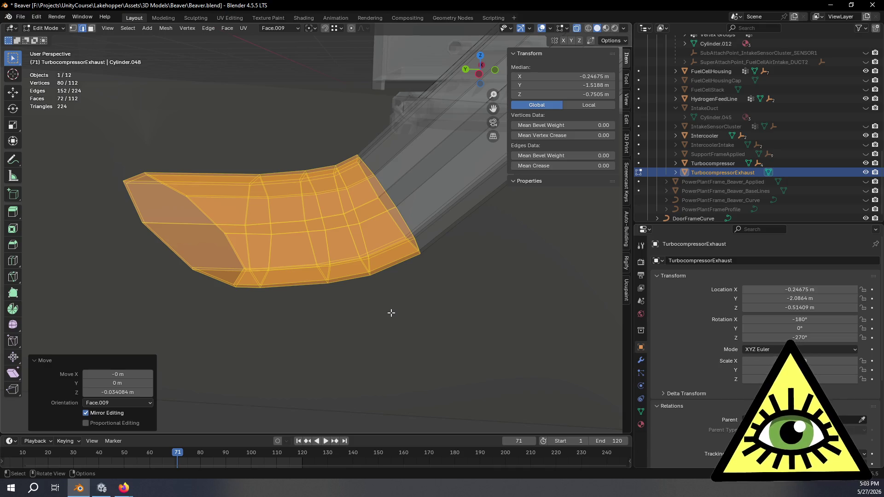
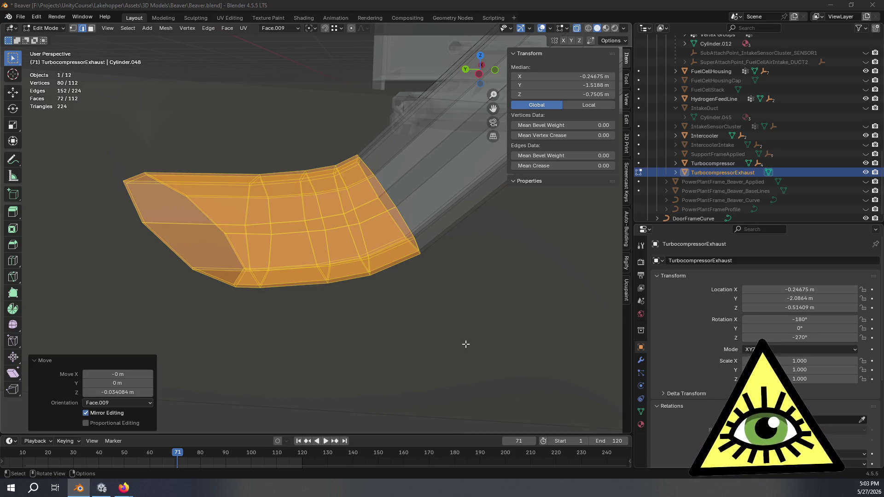
Frame the exhaust duct in side view and begin selecting the bend's edge rings.
left_click(480, 73)
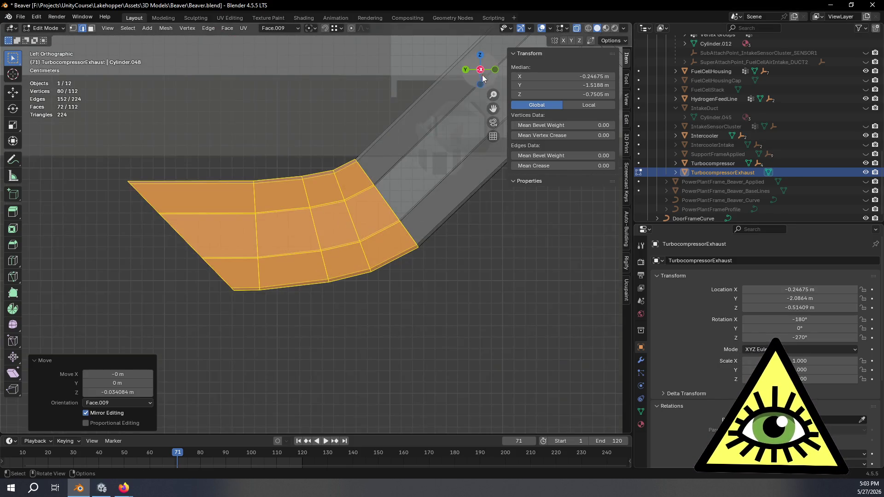
middle_click_drag(324, 241, 354, 253, "shift")
scroll(396, 283, "up", 1)
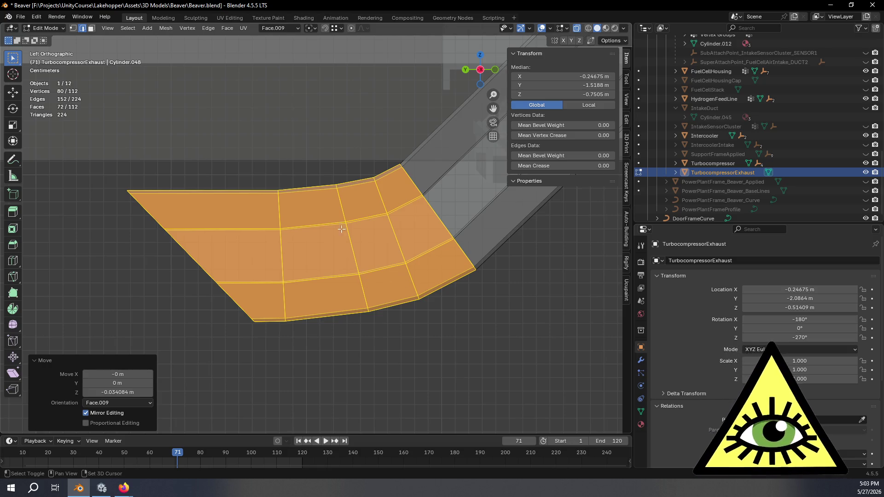
middle_click_drag(368, 184, 392, 187, "shift")
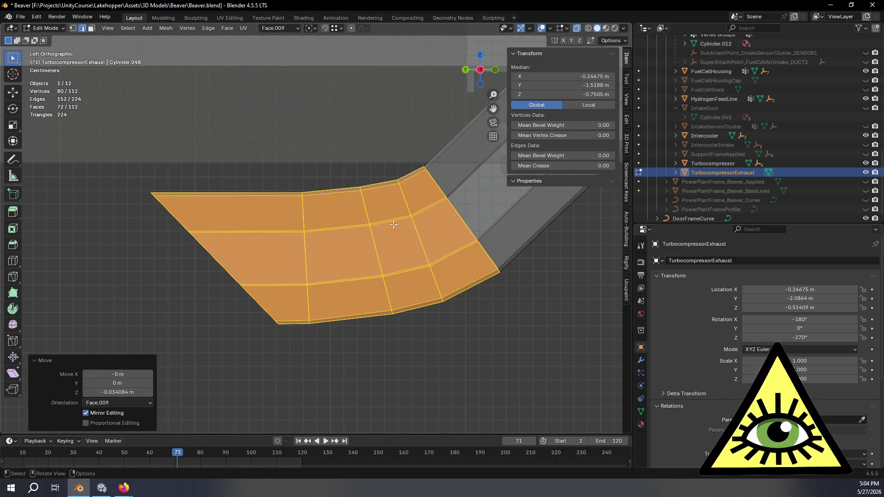
middle_click_drag(403, 217, 378, 209, "shift")
mouse_move(288, 209)
middle_mouse_down()
mouse_move(313, 196)
mouse_move(284, 208)
middle_mouse_up()
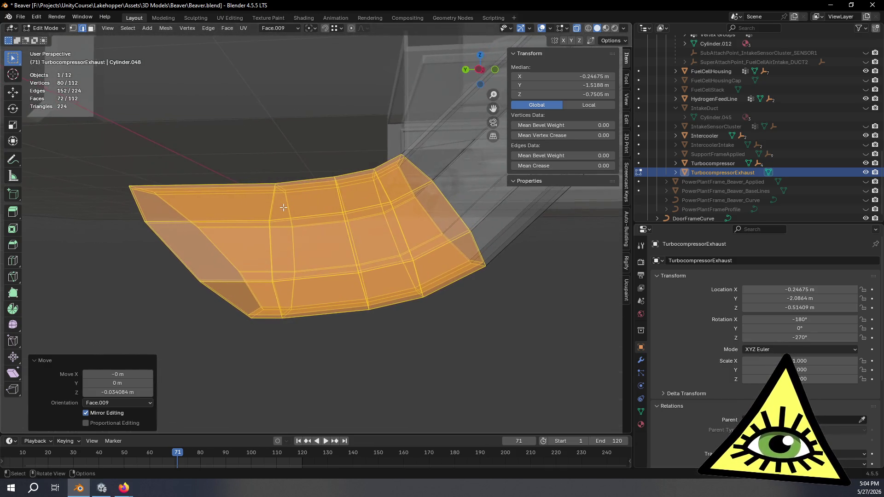
left_click(378, 194, "alt")
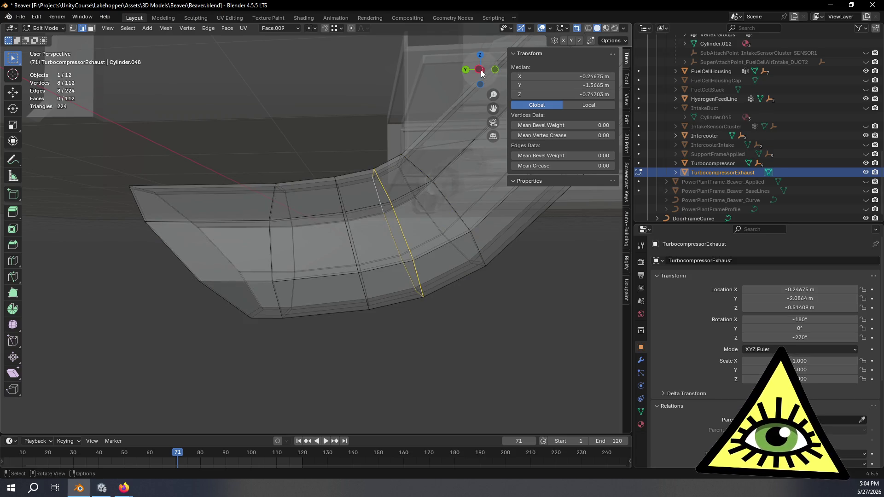
left_click(480, 70)
left_click(480, 69)
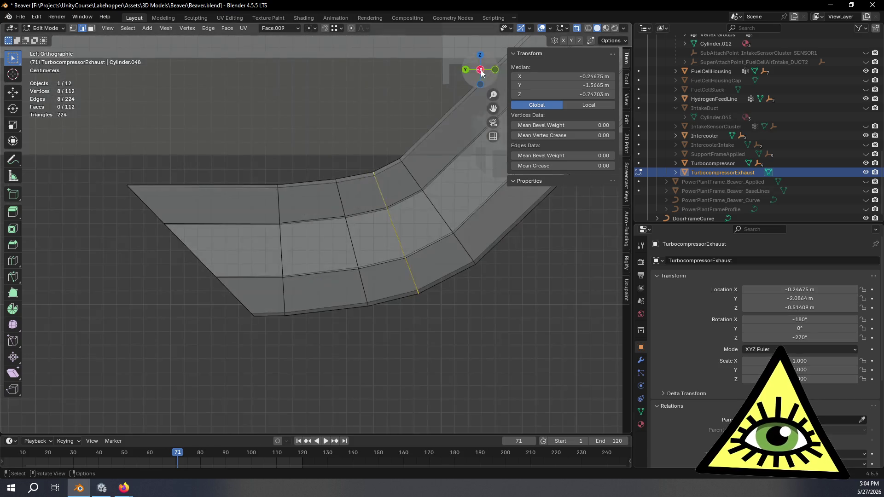
mouse_move(363, 161)
left_mouse_down()
mouse_move(407, 296)
mouse_move(377, 313)
left_mouse_up()
middle_click_drag(417, 278, 438, 272)
Select the remaining edge rings across the duct's bend.
left_click(414, 239, "alt")
left_click(432, 251, "alt+shift")
left_click(392, 216, "alt+shift")
left_click(458, 254, "alt+shift")
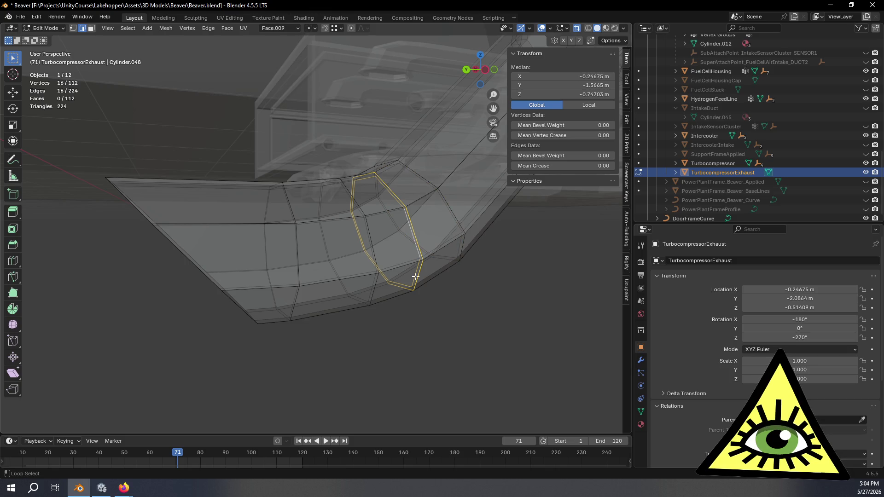
left_click(372, 296, "alt+shift")
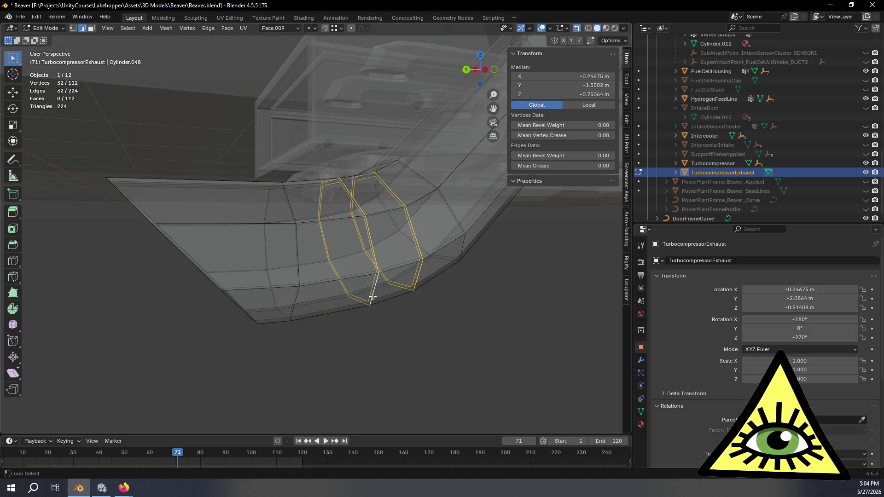
left_click(294, 308, "alt+shift")
left_click(294, 305, "alt+shift")
left_click(295, 298, "alt+shift")
left_click(298, 298, "alt+shift")
left_click(484, 71)
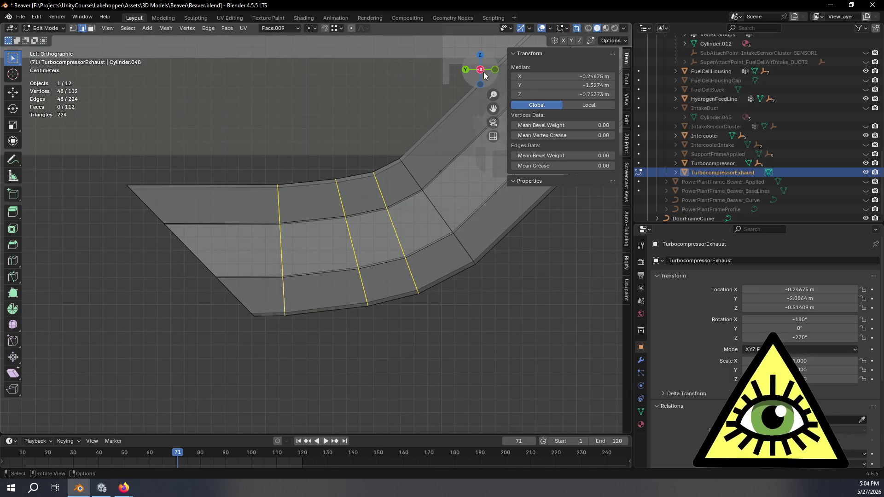
Delete the vertices of the selected bend rings, opening a gap in the duct.
key("x")
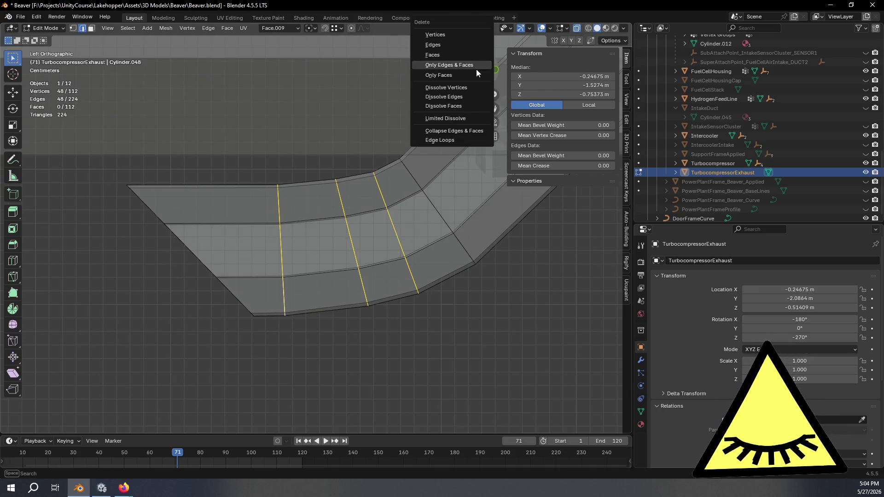
left_click(453, 45)
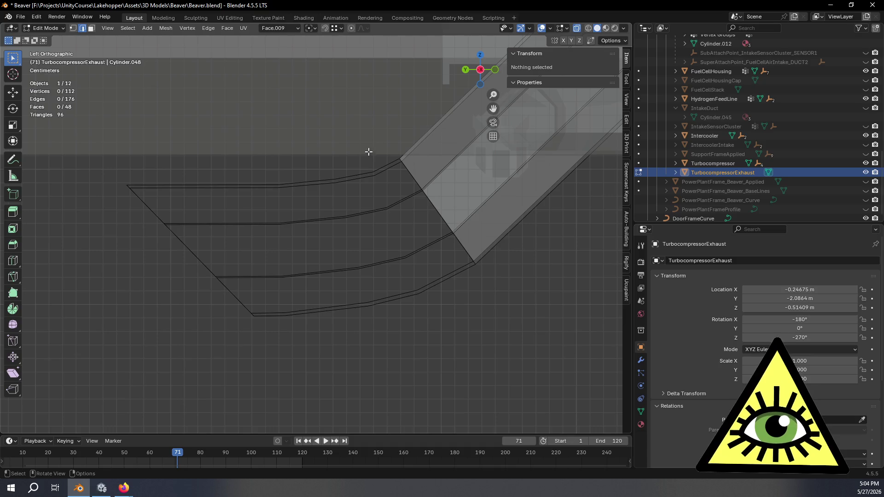
key("ctrl+z")
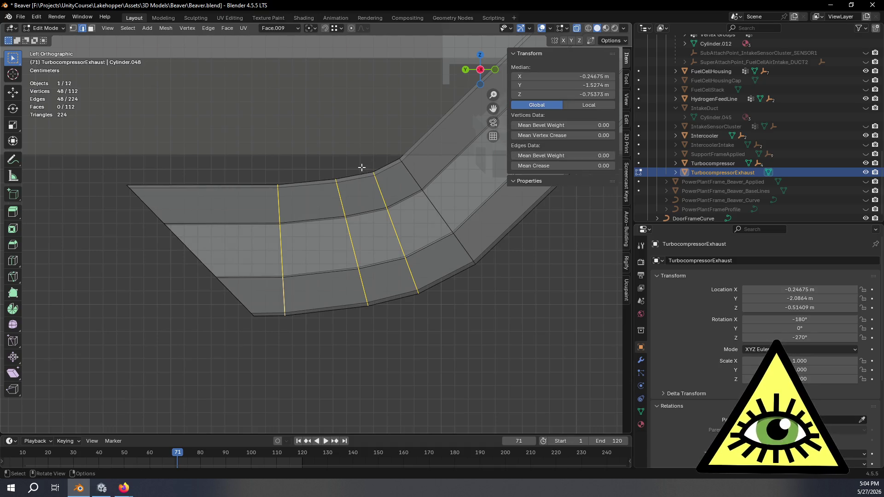
key("x")
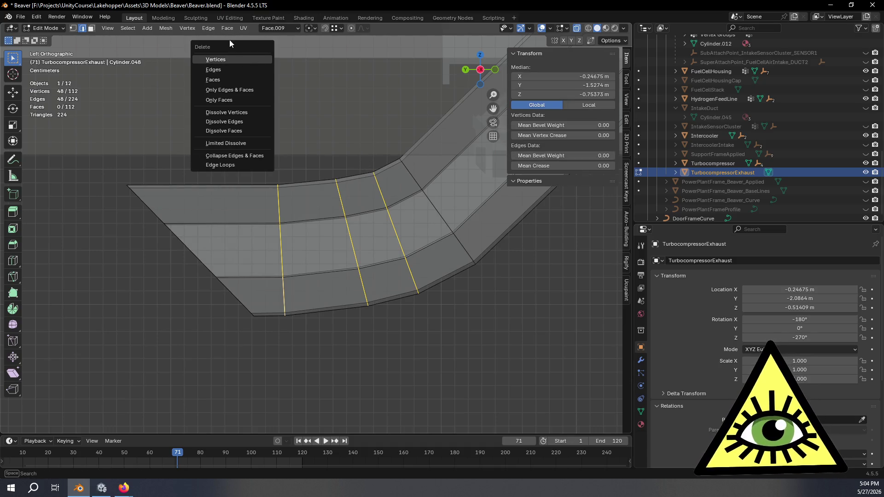
left_click(225, 56)
Select the lone octagonal loop together with the duct's open-end loop.
mouse_move(294, 148)
middle_mouse_down()
mouse_move(274, 198)
mouse_move(243, 207)
mouse_move(397, 185)
middle_mouse_up()
left_click(201, 202, "alt")
left_click(405, 175, "alt+shift")
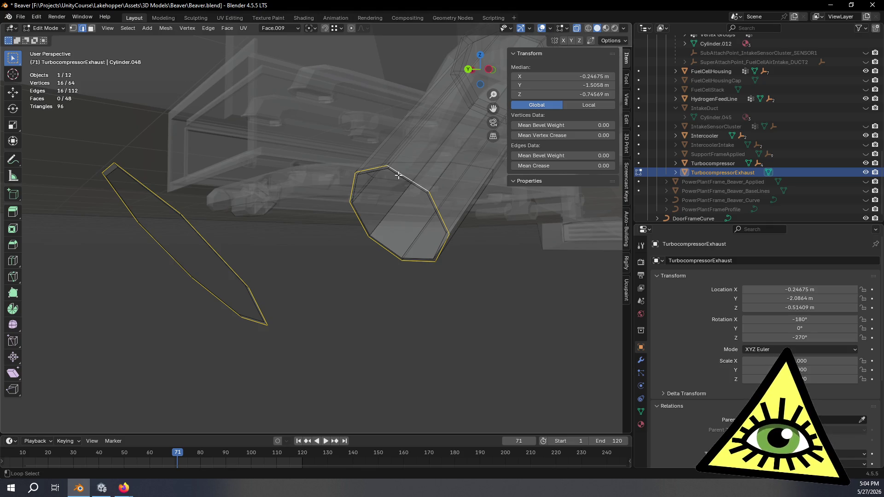
Bridge the lone octagonal loop to the duct's open end with Bridge Edge Loops.
key("ctrl+e")
left_click(378, 205)
mouse_move(377, 205)
middle_mouse_down()
mouse_move(455, 238)
mouse_move(172, 309)
middle_mouse_up()
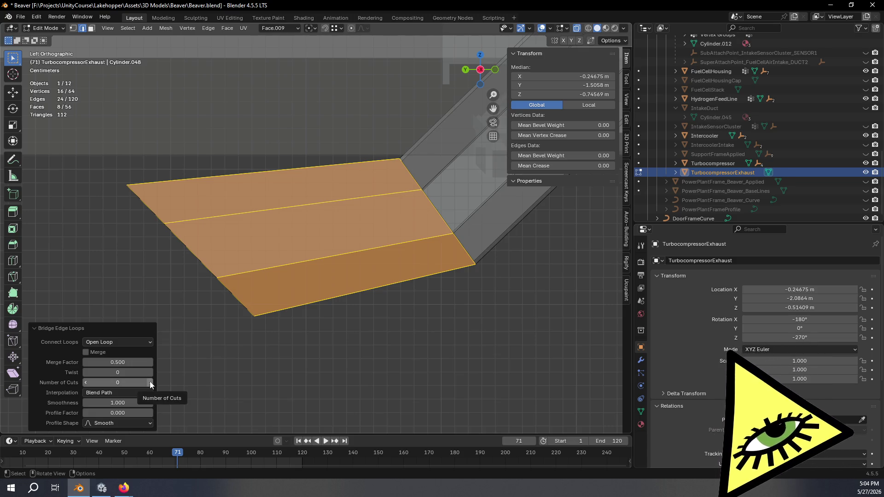
middle_click_drag(193, 350, 277, 300)
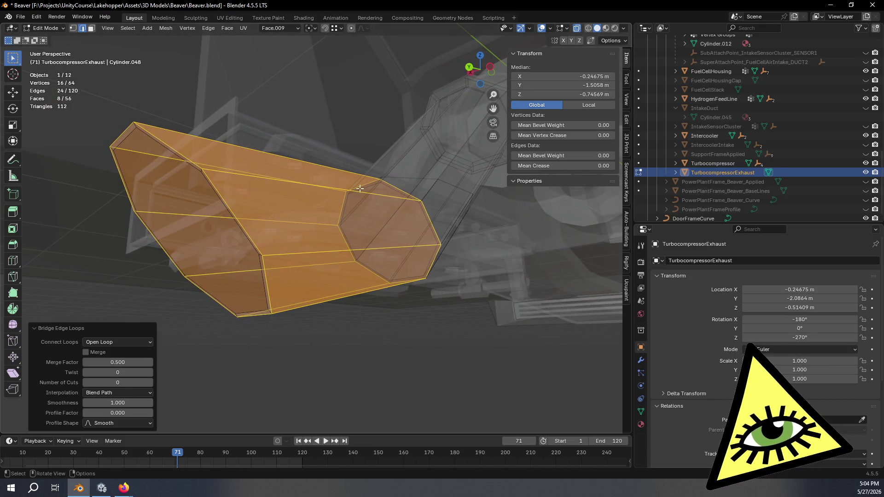
left_click(472, 72)
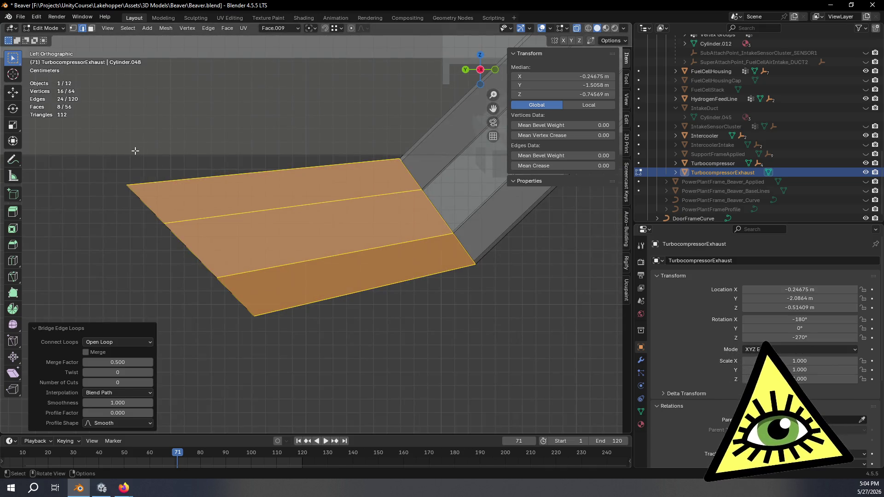
left_click(106, 249)
key("ctrl+z")
Delete the far-left end vertices in vertex mode, leaving a straight octagonal tube.
key("1")
mouse_move(85, 140)
left_mouse_down()
mouse_move(191, 288)
mouse_move(294, 362)
left_mouse_up()
key("x")
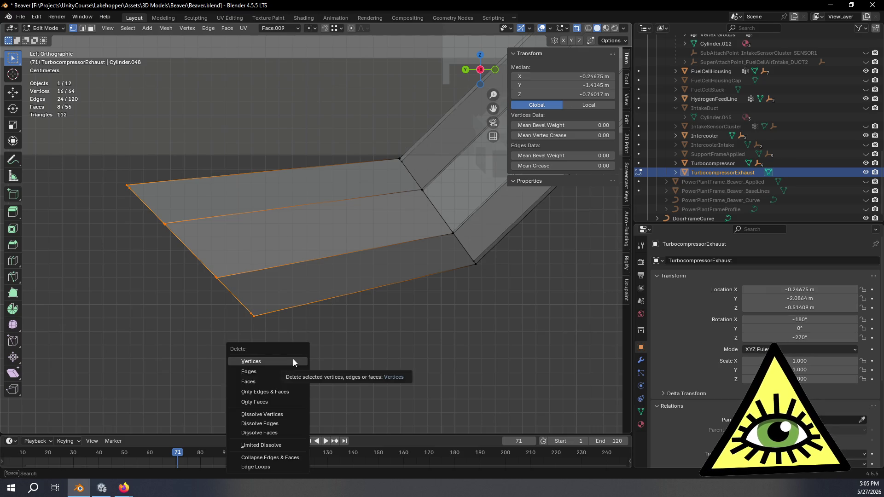
left_click(293, 358)
mouse_move(414, 252)
middle_mouse_down()
mouse_move(439, 259)
mouse_move(493, 243)
mouse_move(529, 192)
mouse_move(521, 194)
mouse_move(457, 110)
middle_mouse_up()
mouse_move(401, 256)
middle_mouse_down()
mouse_move(355, 306)
mouse_move(297, 332)
mouse_move(345, 347)
mouse_move(457, 290)
mouse_move(460, 274)
middle_mouse_up()
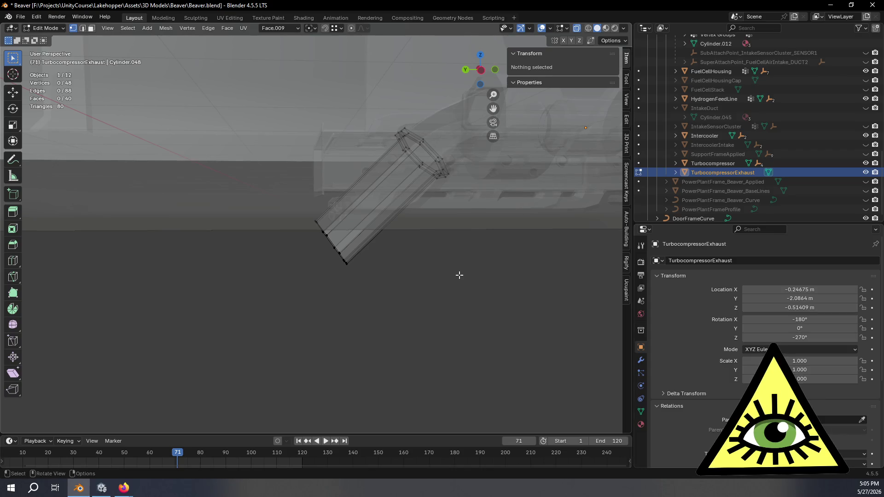
left_click(483, 76)
Select the tube's last two end rings and rotate them -7.63°.
scroll(462, 237, "up", 3)
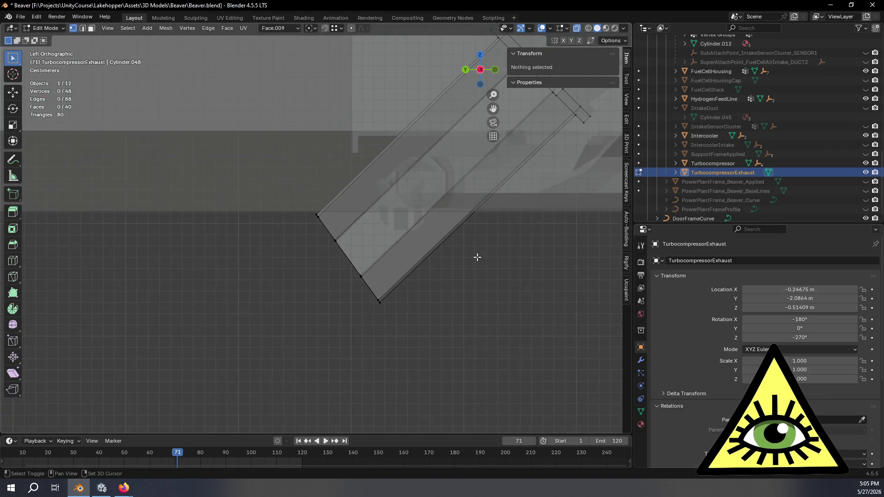
scroll(477, 267, "up", 1)
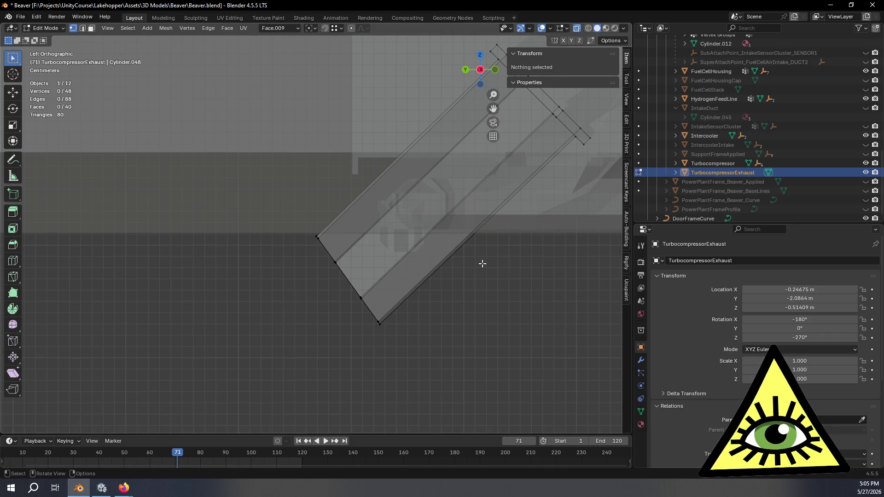
left_click_drag(278, 206, 408, 358)
scroll(450, 340, "up", 1)
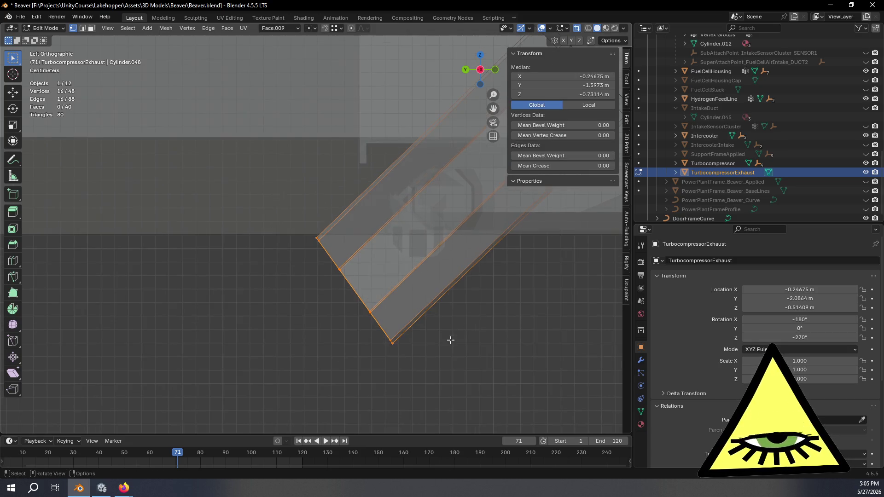
key("KP_Decimal")
key("r")
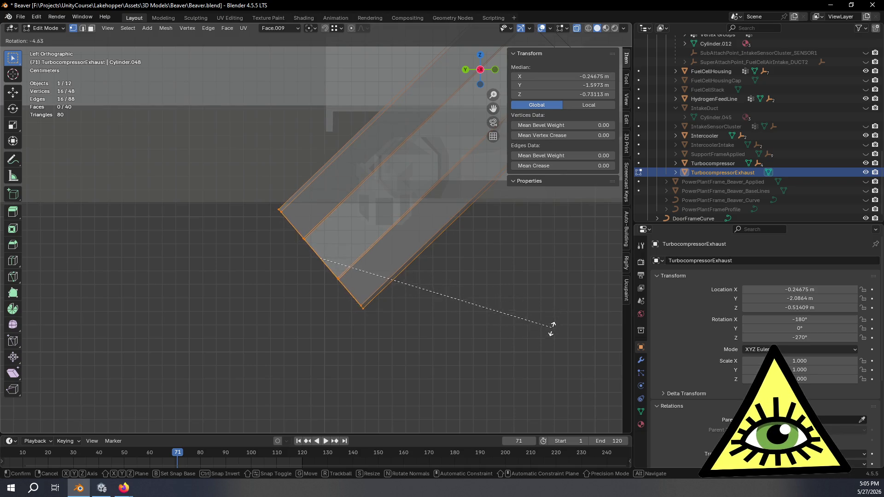
left_click(558, 315)
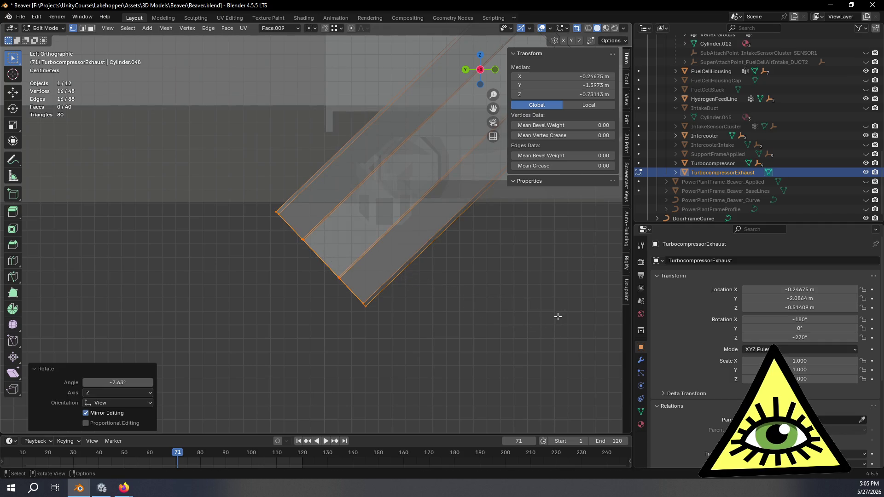
scroll(530, 325, "down", 6)
middle_click_drag(410, 304, 414, 309)
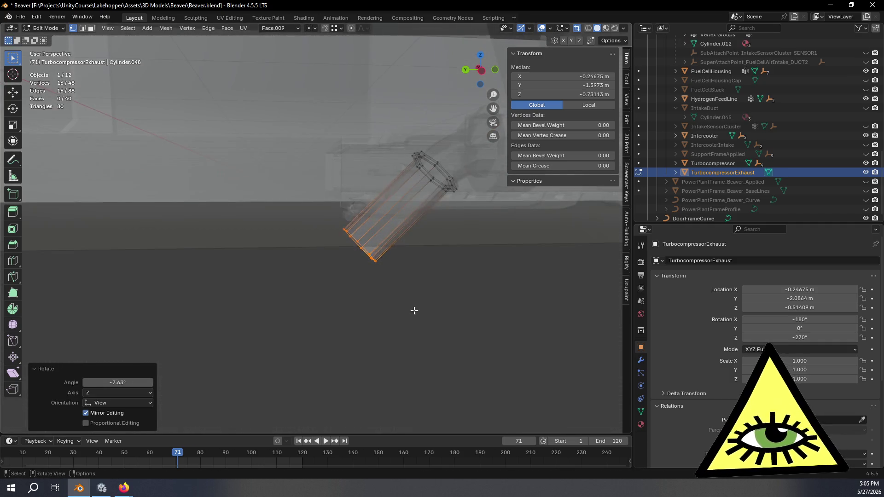
left_click(484, 71)
Select only the outermost end ring of the tube.
scroll(421, 290, "up", 4)
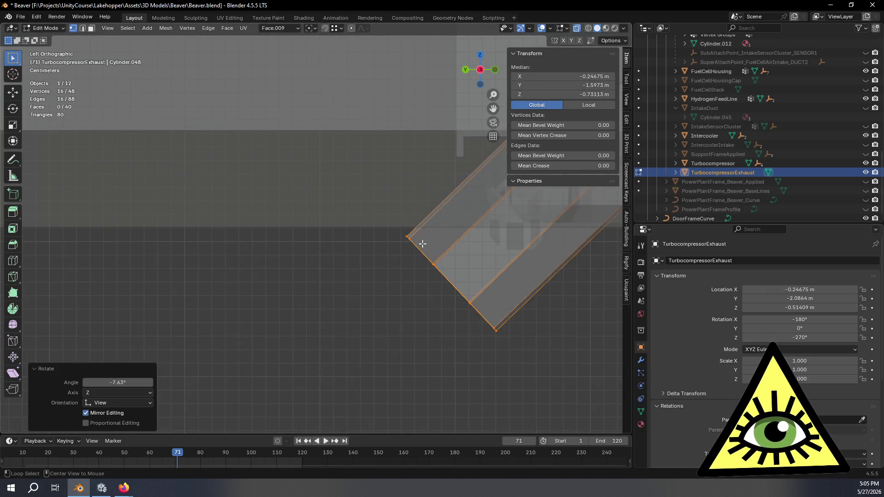
scroll(349, 226, "up", 2)
scroll(348, 226, "up", 2)
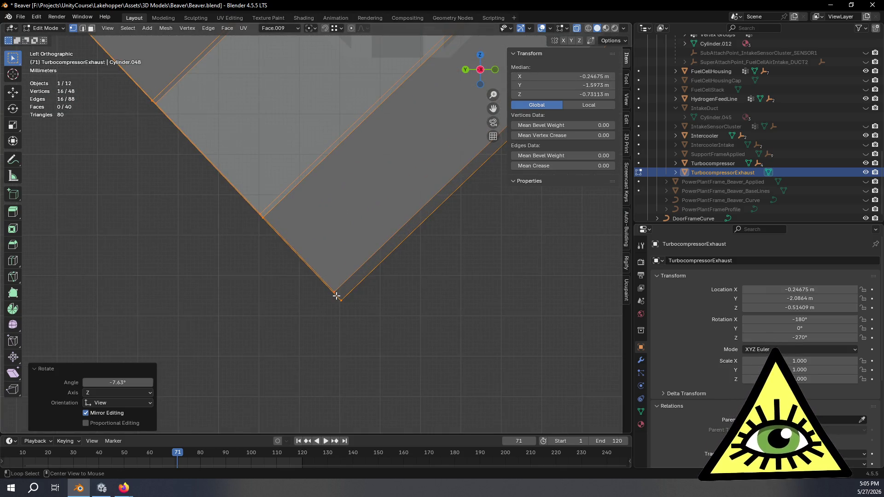
key("s")
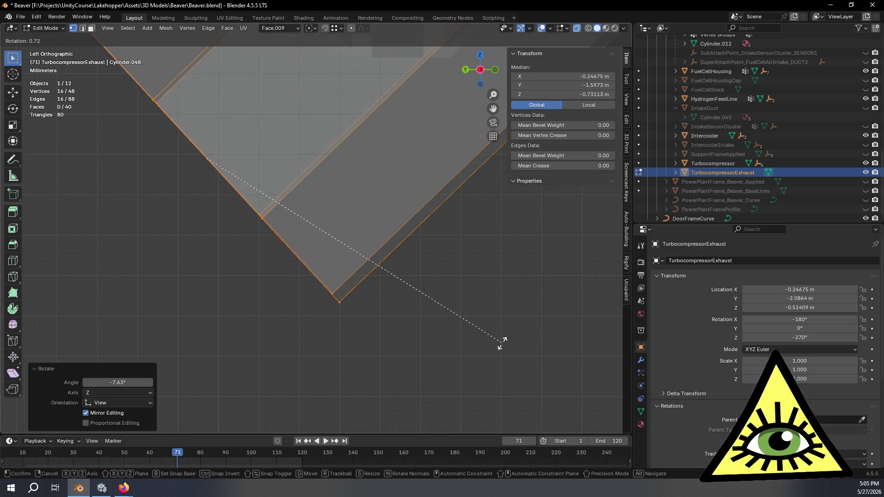
key("Escape")
left_click(339, 298, "alt")
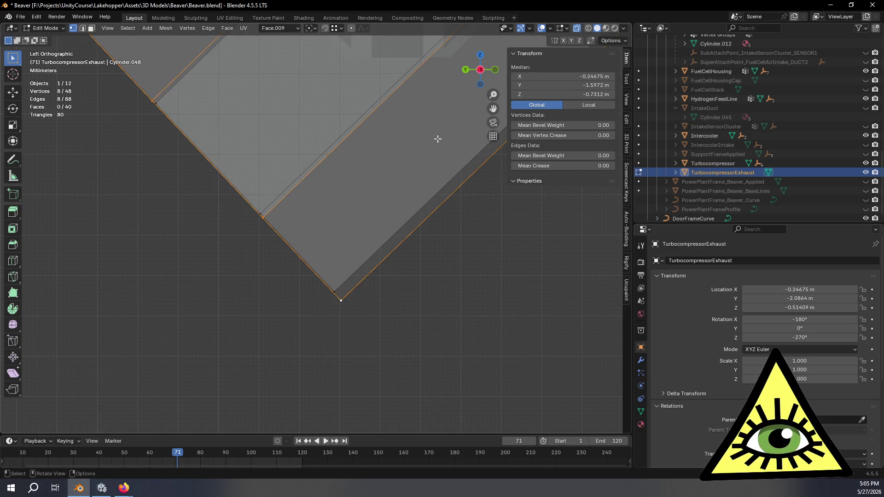
left_click(480, 69)
scroll(396, 215, "down", 2)
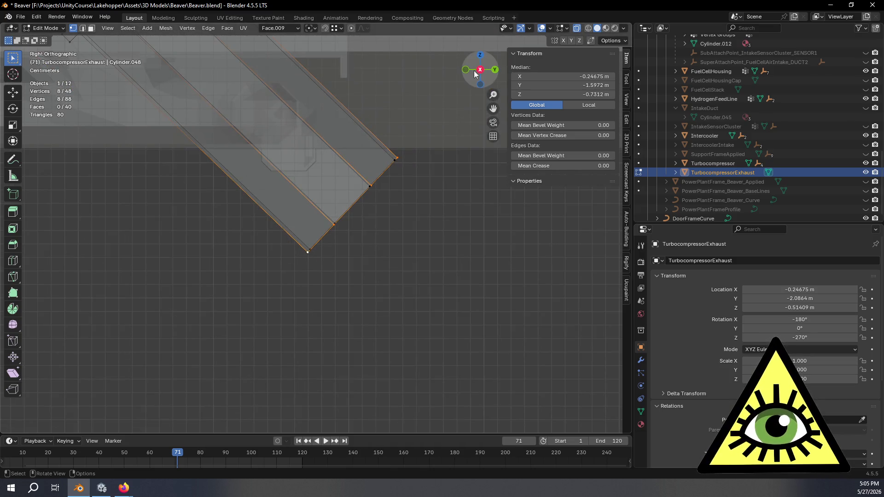
left_click(480, 70)
middle_click_drag(327, 259, 464, 262, "shift")
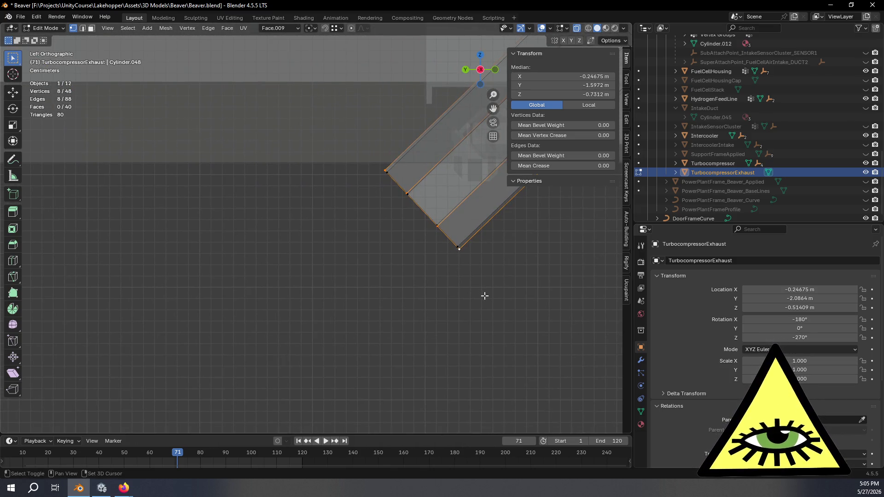
Duplicate the tube's end loop and rotate the copy 43.2° upright.
key("shift+d")
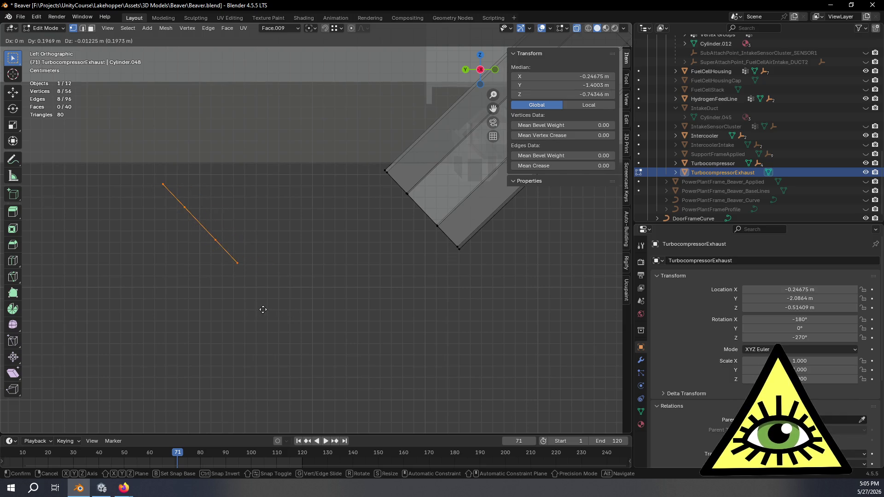
left_click(259, 311)
mouse_move(230, 241)
middle_mouse_down("shift")
mouse_move(310, 227)
mouse_move(388, 256)
middle_mouse_up("shift")
scroll(470, 253, "up", 6)
middle_click_drag(351, 202, 352, 202, "shift")
key("r")
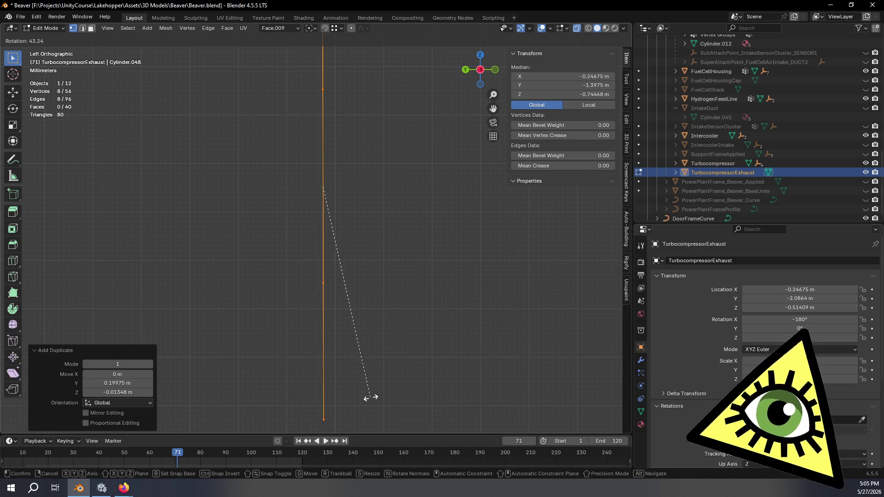
left_click(370, 397)
Lower the duplicated loop slightly along Z.
scroll(385, 370, "down", 4)
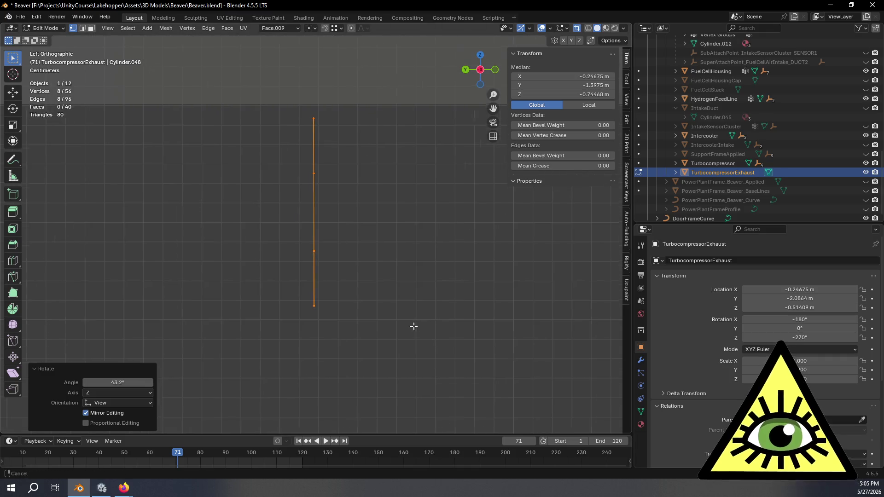
middle_click_drag(415, 326, 280, 369, "shift")
scroll(306, 254, "down", 3)
mouse_move(405, 263)
middle_mouse_down("shift")
mouse_move(306, 255)
mouse_move(394, 256)
middle_mouse_up("shift")
key("g")
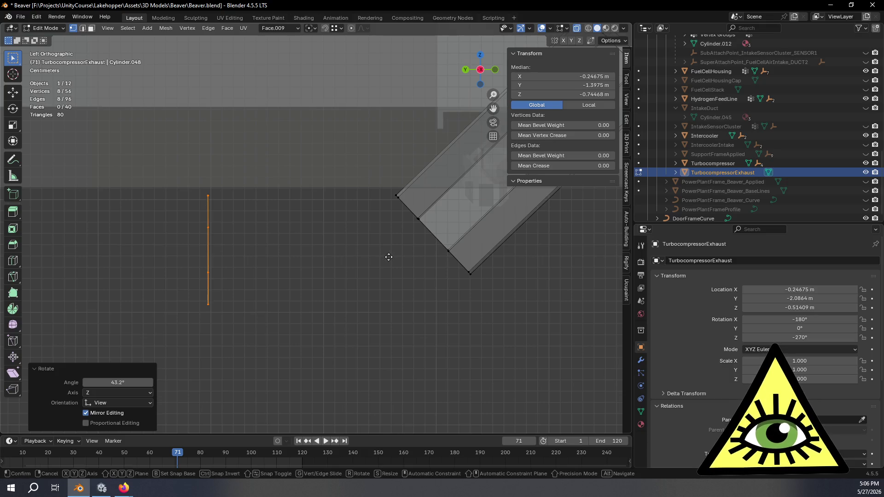
key("z")
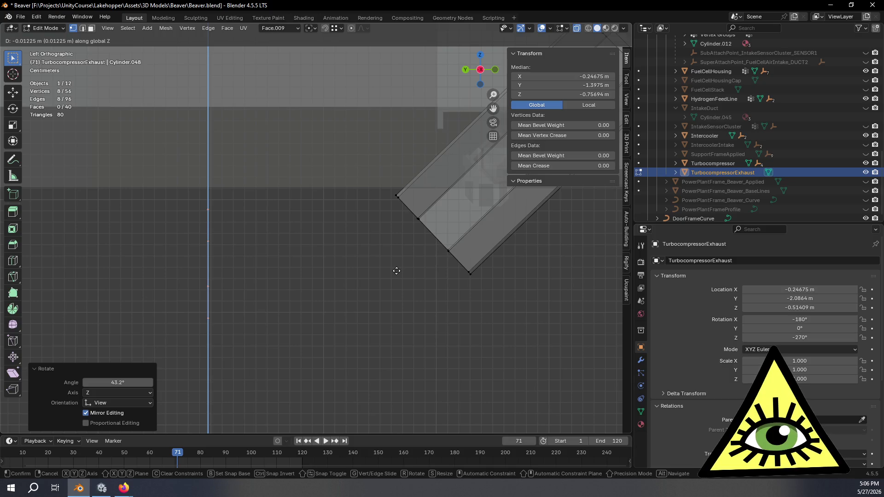
left_click(396, 271)
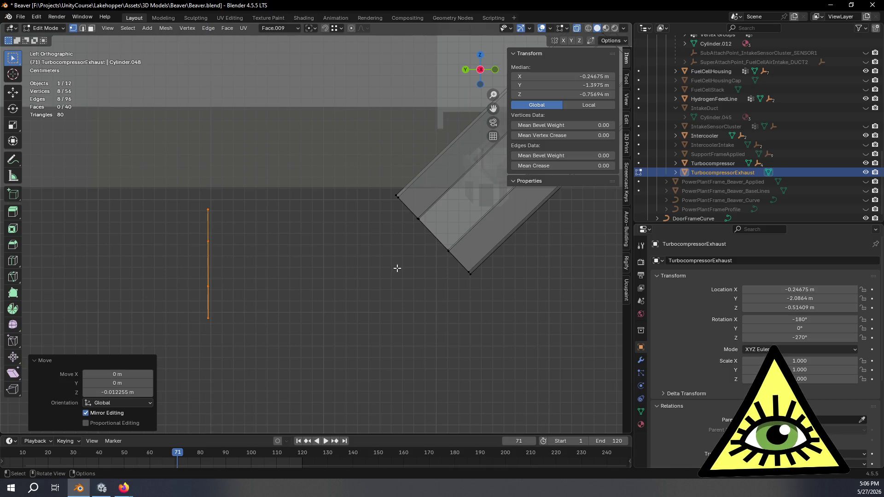
Shrink the tube's open end loop slightly and select it along with the separate ring.
left_click(398, 194, "alt")
middle_click_drag(474, 261, 399, 315)
key("s")
left_click(400, 308)
middle_click_drag(265, 312, 310, 292)
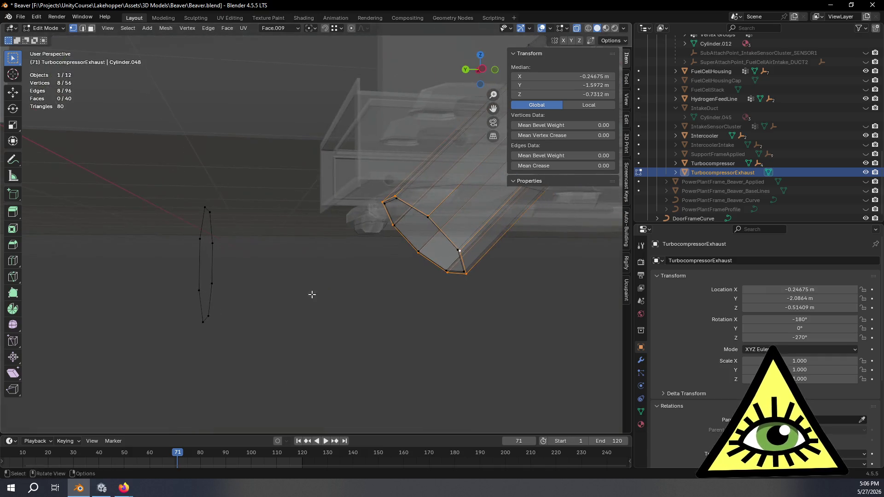
left_click(202, 221, "alt+shift")
Bridge the tube's end to the separate ring with 3 cuts and 0.410 smoothness.
key("ctrl+e")
left_click(257, 241)
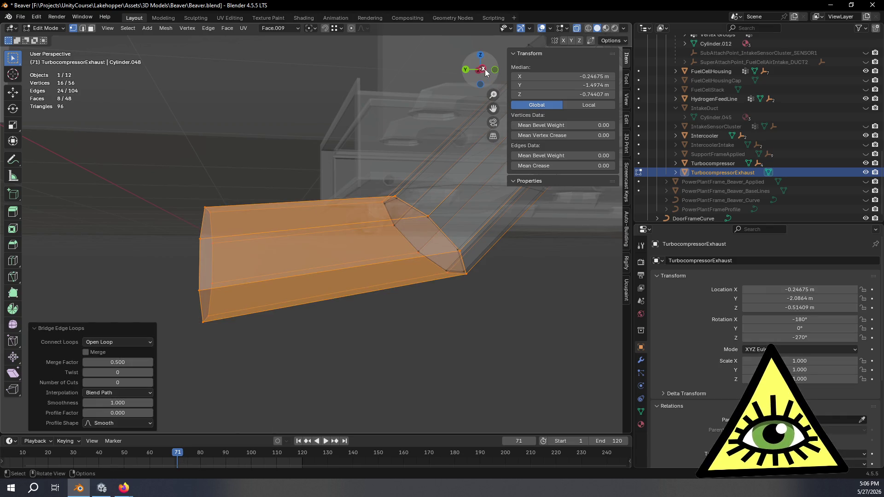
left_click(483, 69)
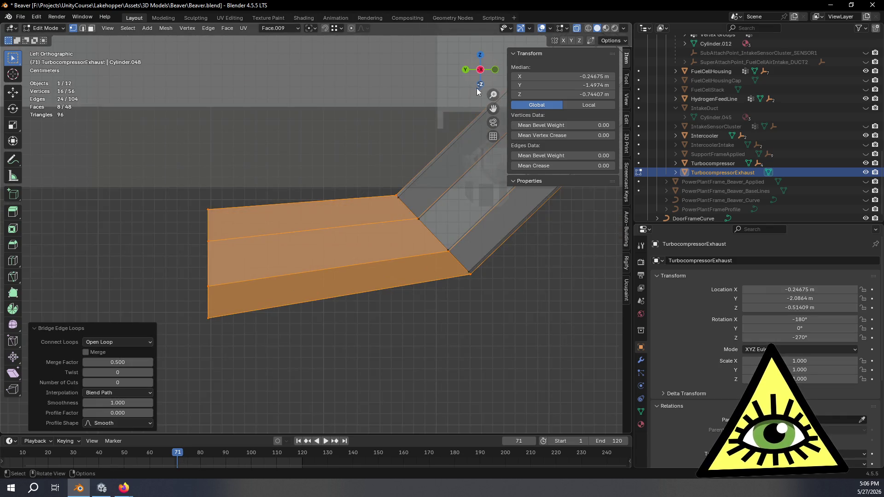
left_click(150, 383)
left_click(149, 383)
left_click(150, 383)
mouse_move(136, 403)
left_mouse_down()
mouse_move(95, 403)
mouse_move(143, 403)
mouse_move(93, 403)
left_mouse_up()
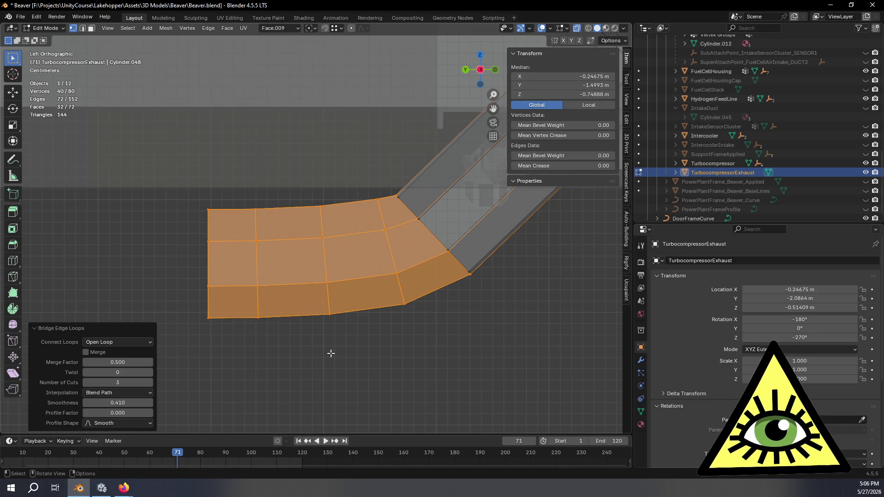
mouse_move(303, 300)
middle_mouse_down()
mouse_move(402, 310)
mouse_move(333, 322)
mouse_move(359, 306)
mouse_move(357, 231)
middle_mouse_up()
left_click(365, 222, "alt")
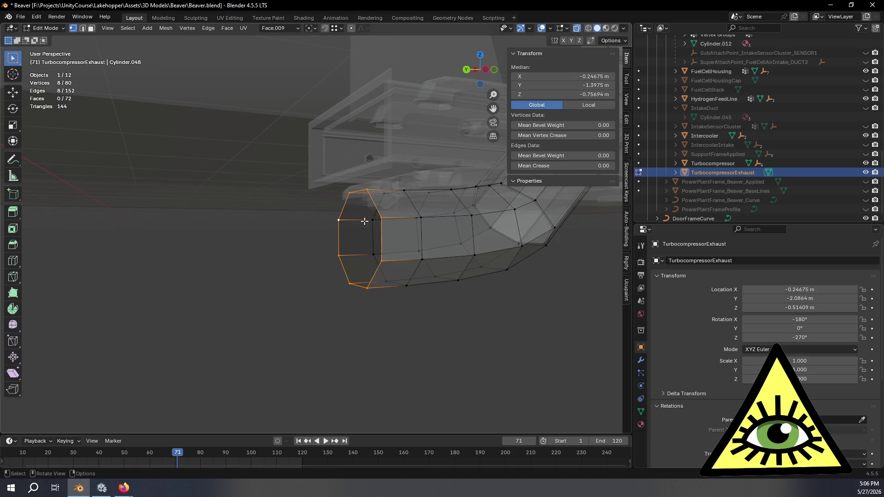
Extrude the tube's end ring about 0.13 m along Y.
left_click(486, 69)
mouse_move(401, 187)
middle_mouse_down("shift")
mouse_move(351, 241)
mouse_move(401, 267)
mouse_move(427, 257)
middle_mouse_up("shift")
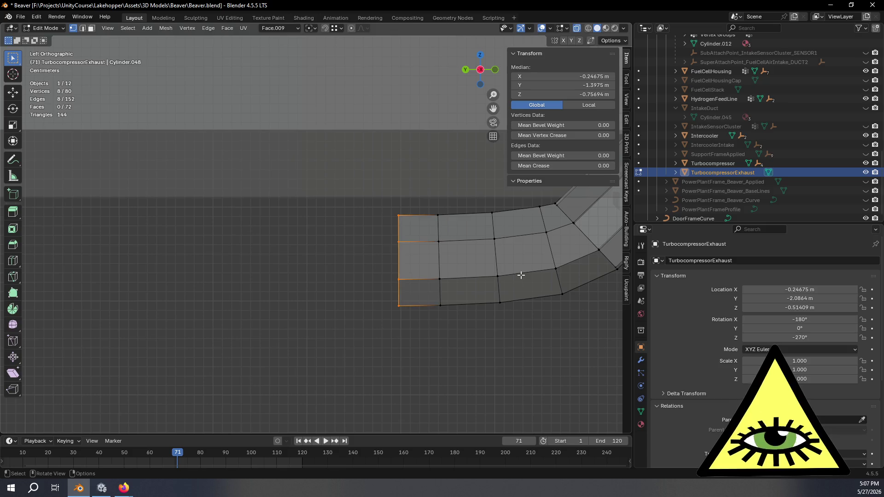
key("e")
key("y")
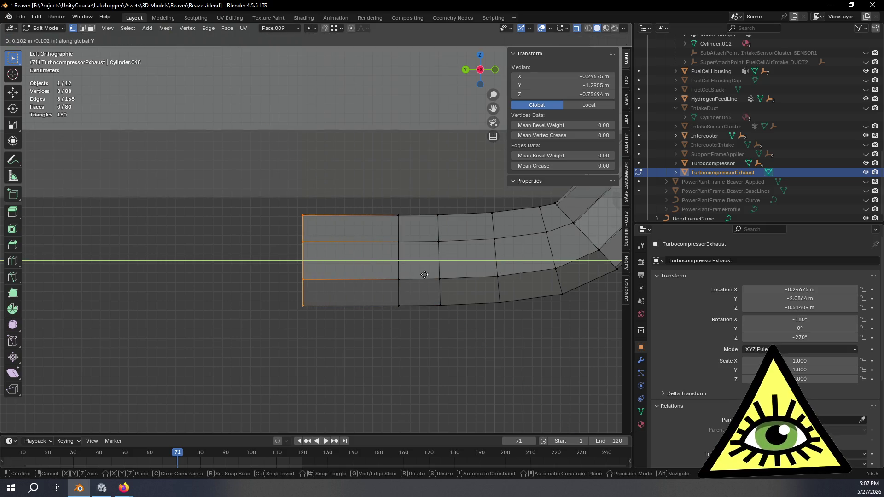
left_click(398, 281)
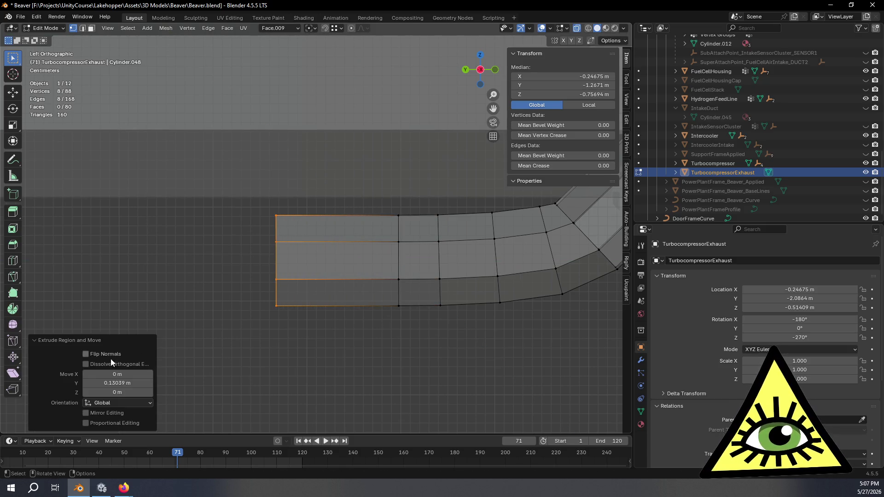
Shear the new end ring -1.182 in Global orientation for a slanted opening.
left_click(13, 377)
left_click(286, 27)
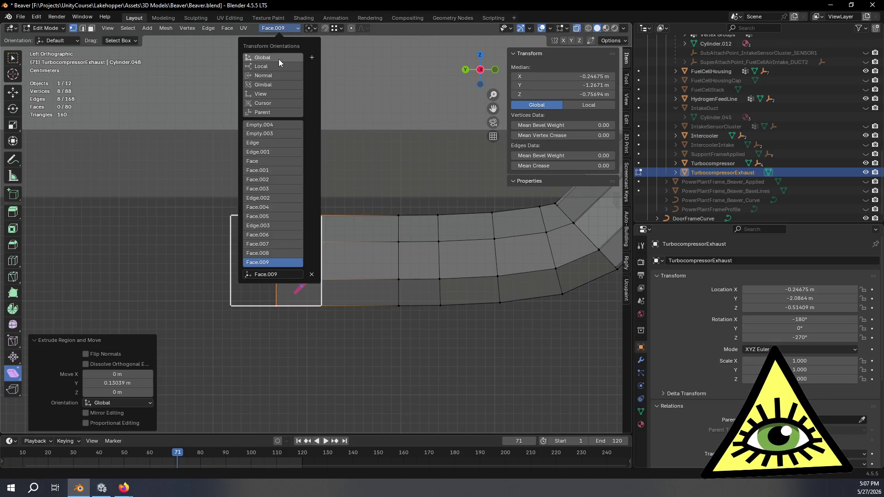
left_click(278, 58)
left_click_drag(281, 229, 296, 226)
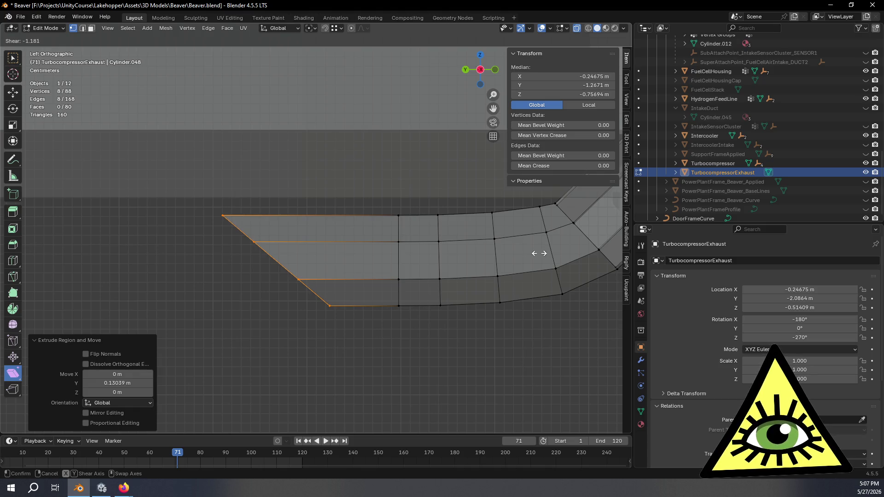
left_click_drag(539, 254, 539, 253)
Deselect the mesh and return to Object Mode.
mouse_move(262, 313)
middle_mouse_down()
mouse_move(368, 346)
mouse_move(359, 369)
mouse_move(269, 334)
mouse_move(286, 314)
middle_mouse_up()
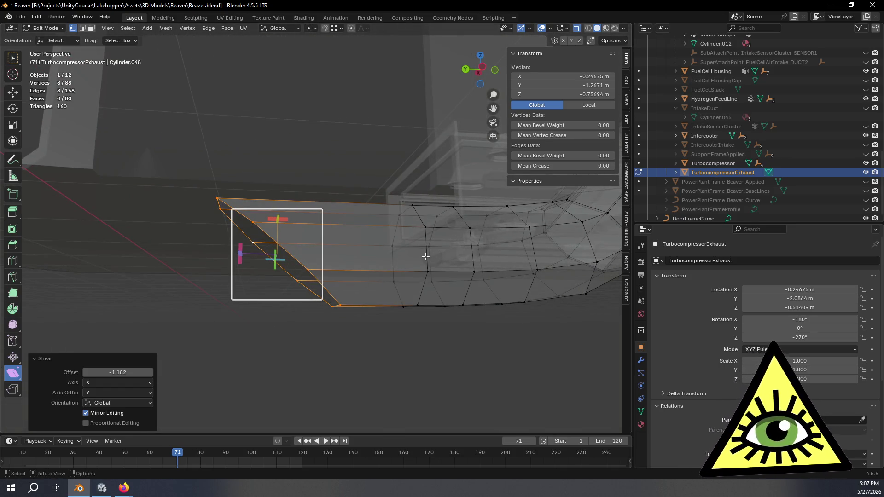
left_click(487, 70)
mouse_move(387, 263)
middle_mouse_down()
mouse_move(375, 292)
mouse_move(468, 303)
middle_mouse_up()
key("alt+a")
mouse_move(523, 302)
middle_mouse_down()
mouse_move(460, 306)
mouse_move(419, 264)
mouse_move(471, 237)
mouse_move(505, 263)
mouse_move(474, 296)
mouse_move(478, 328)
mouse_move(492, 309)
mouse_move(344, 303)
mouse_move(428, 310)
mouse_move(419, 302)
mouse_move(374, 312)
mouse_move(371, 297)
mouse_move(311, 285)
mouse_move(234, 291)
mouse_move(286, 294)
middle_mouse_up()
key("Tab")
scroll(490, 314, "up", 4)
Deselect the exhaust and unhide HorizStrut and Wing in the Outliner.
key("alt+a")
scroll(762, 136, "up", 10)
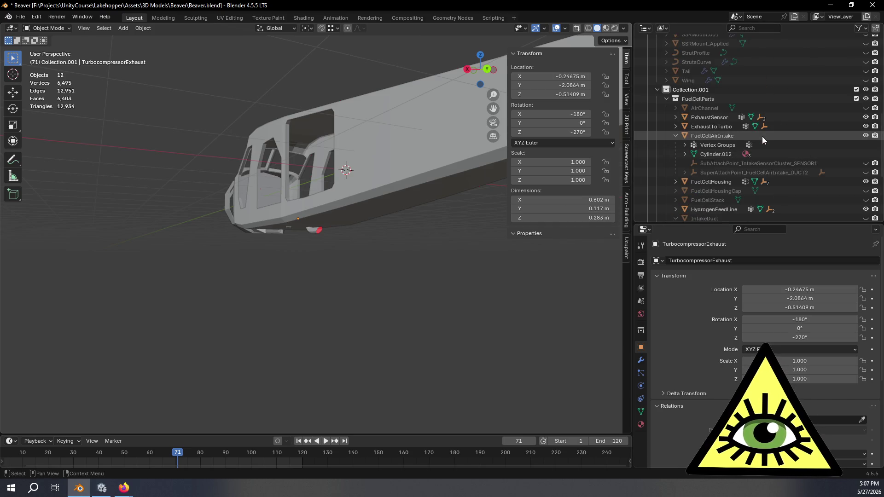
scroll(777, 138, "up", 6)
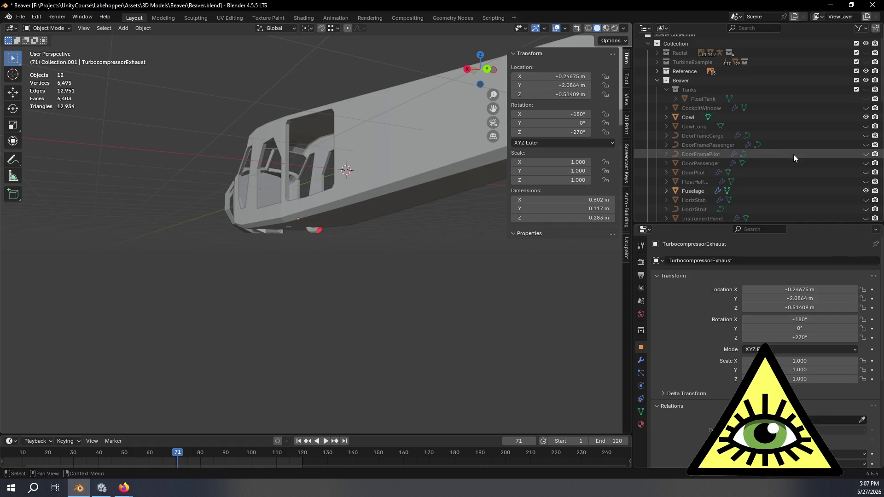
scroll(811, 179, "down", 6)
scroll(797, 168, "down", 2)
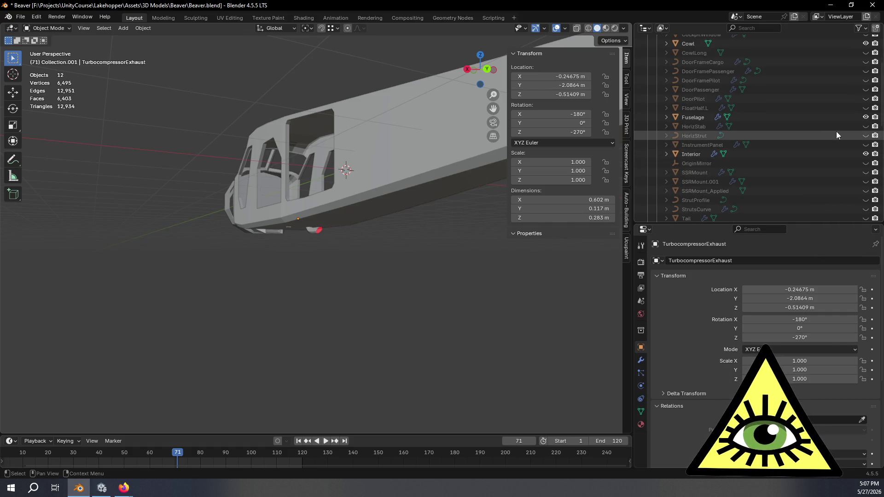
left_click(866, 136)
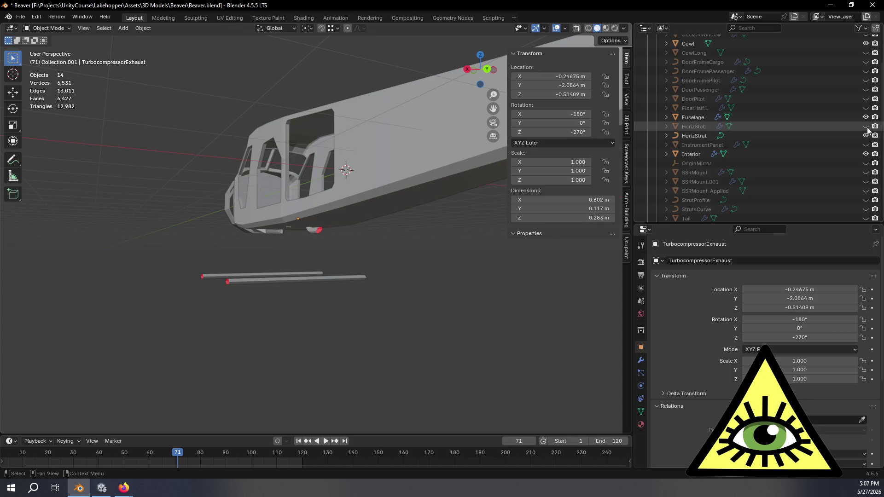
scroll(848, 175, "down", 6)
left_click(866, 173)
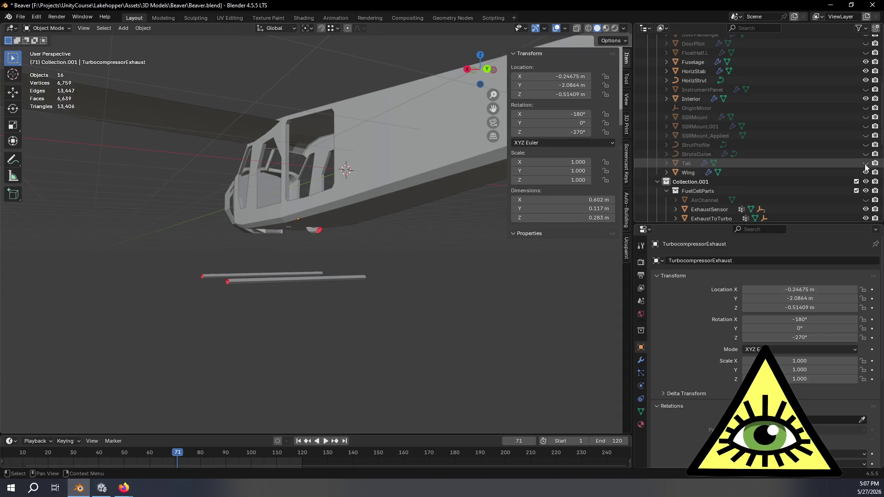
Unhide Tail, StrutsCurve and FloatHalf.L around the fuselage.
left_click(866, 164)
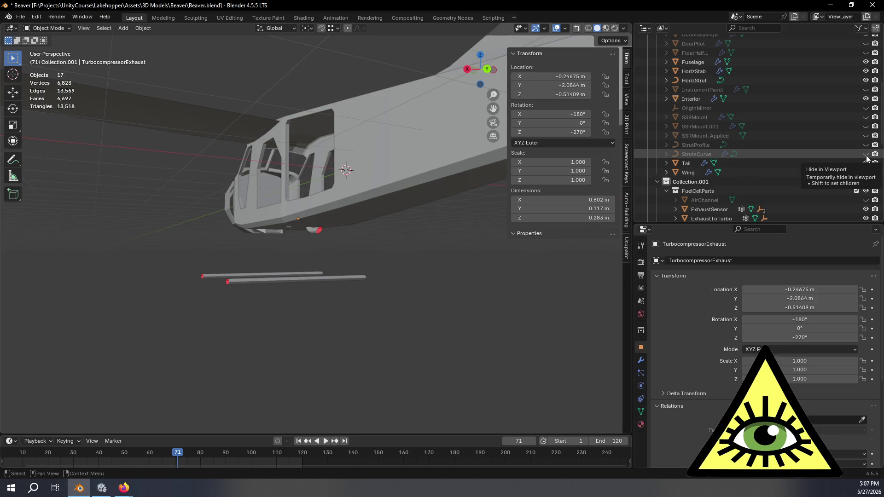
left_click(866, 155)
left_click(866, 155)
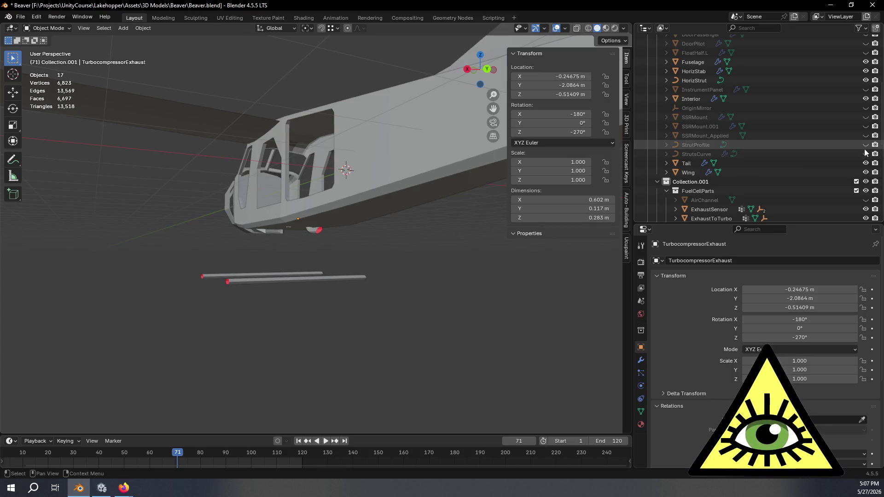
left_click(866, 155)
mouse_move(350, 306)
middle_mouse_down()
mouse_move(427, 308)
mouse_move(434, 295)
middle_mouse_up()
mouse_move(385, 270)
middle_mouse_down()
mouse_move(364, 288)
mouse_move(339, 272)
mouse_move(263, 304)
middle_mouse_up()
scroll(766, 131, "up", 3)
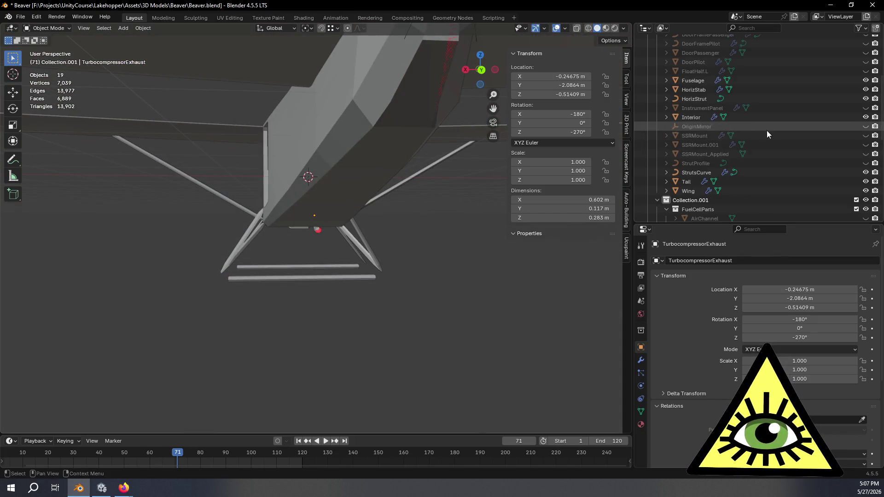
left_click(866, 108)
mouse_move(273, 297)
middle_mouse_down()
mouse_move(364, 303)
mouse_move(381, 291)
mouse_move(377, 311)
mouse_move(292, 315)
mouse_move(400, 319)
mouse_move(388, 322)
mouse_move(410, 305)
mouse_move(409, 318)
mouse_move(145, 315)
mouse_move(243, 287)
mouse_move(302, 305)
mouse_move(380, 231)
mouse_move(386, 243)
mouse_move(419, 255)
mouse_move(397, 248)
mouse_move(421, 260)
mouse_move(427, 286)
mouse_move(452, 283)
mouse_move(419, 269)
mouse_move(449, 286)
mouse_move(485, 281)
mouse_move(410, 279)
mouse_move(460, 283)
mouse_move(379, 266)
mouse_move(425, 283)
mouse_move(469, 274)
mouse_move(377, 282)
mouse_move(369, 299)
mouse_move(371, 289)
mouse_move(345, 295)
mouse_move(377, 290)
mouse_move(308, 294)
mouse_move(220, 270)
mouse_move(164, 279)
mouse_move(346, 282)
mouse_move(357, 276)
mouse_move(234, 282)
mouse_move(278, 286)
mouse_move(570, 188)
middle_mouse_up()
Briefly hide the Fuselage to look inside, then show it again.
scroll(382, 298, "up", 5)
scroll(451, 265, "up", 6)
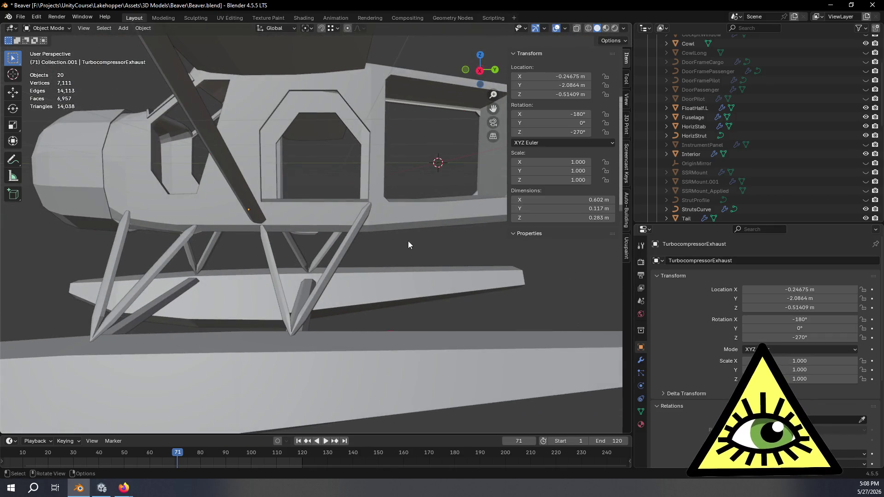
scroll(428, 244, "down", 4)
scroll(448, 247, "up", 6)
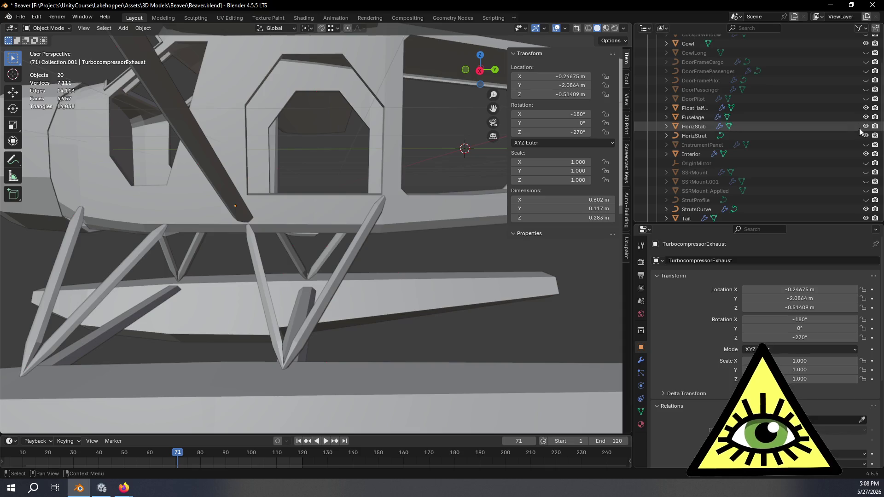
left_click(866, 117)
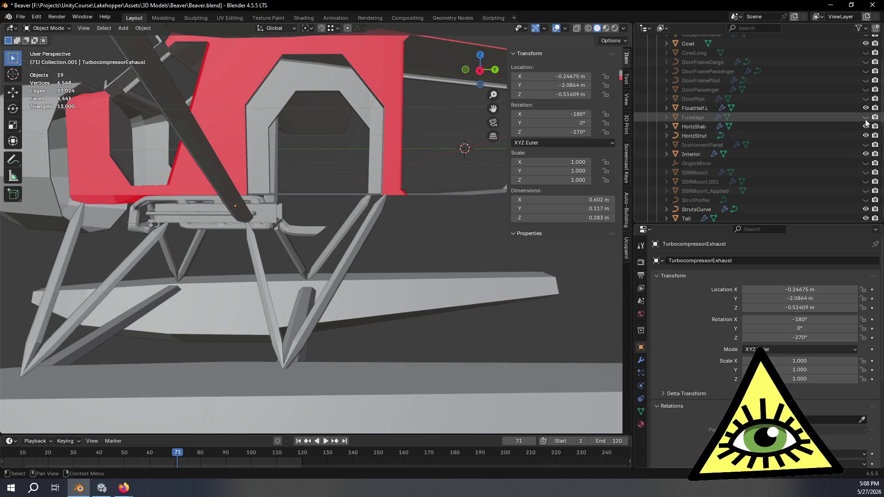
left_click(866, 117)
Hide FloatHalf.L, HorizStrut, HorizStab, StrutsCurve, Tail and Wing.
left_click(865, 108)
left_click(866, 135)
left_click(866, 126)
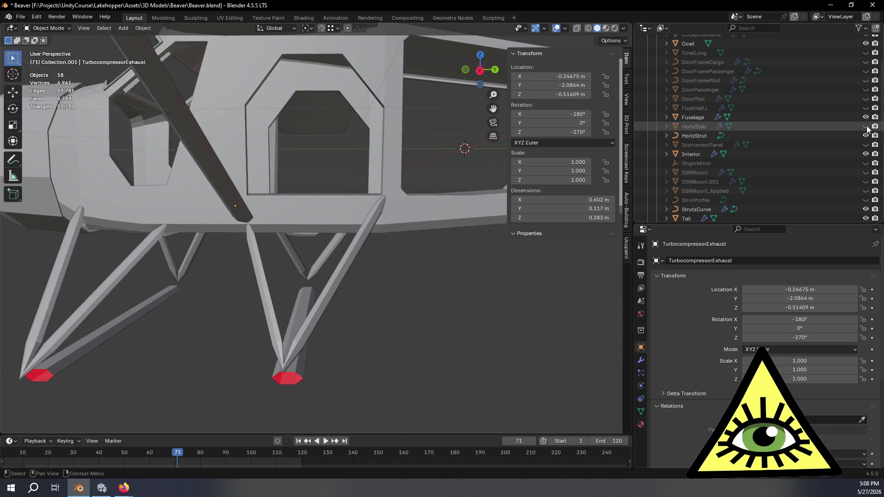
scroll(867, 159, "down", 2)
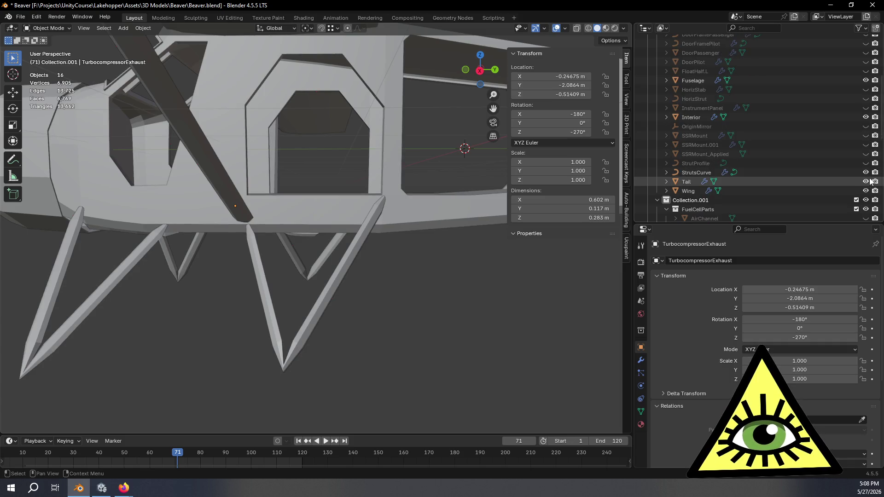
left_click_drag(866, 172, 866, 192)
Enter Edit Mode on the exhaust mesh, viewed from beneath the fuselage.
mouse_move(449, 286)
middle_mouse_down()
mouse_move(341, 254)
mouse_move(379, 250)
mouse_move(340, 267)
mouse_move(404, 247)
mouse_move(413, 253)
mouse_move(395, 227)
middle_mouse_up()
key("Tab")
scroll(318, 257, "up", 3)
Extrude the exhaust's open end edge loop in place and shrink the new ring to 0.945.
left_click(382, 186, "alt")
mouse_move(387, 190)
middle_mouse_down()
mouse_move(470, 233)
mouse_move(325, 278)
mouse_move(405, 263)
mouse_move(389, 270)
mouse_move(411, 273)
middle_mouse_up()
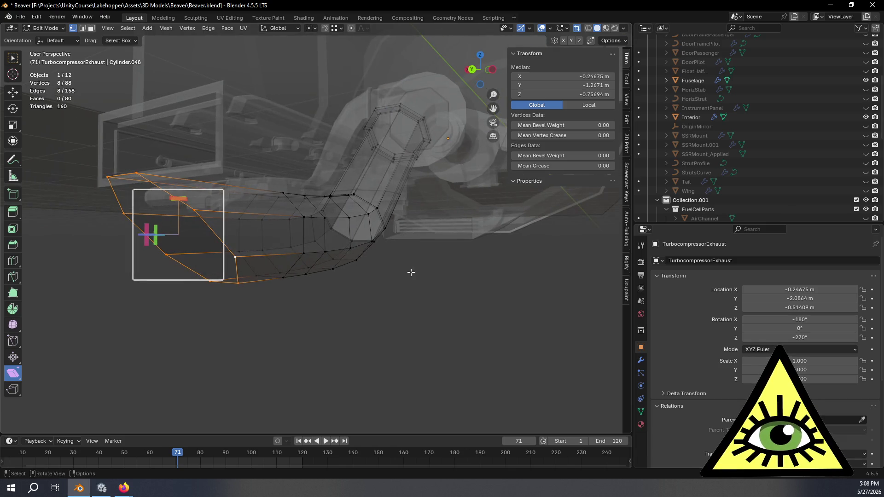
left_click(12, 58)
key("e")
key("Escape")
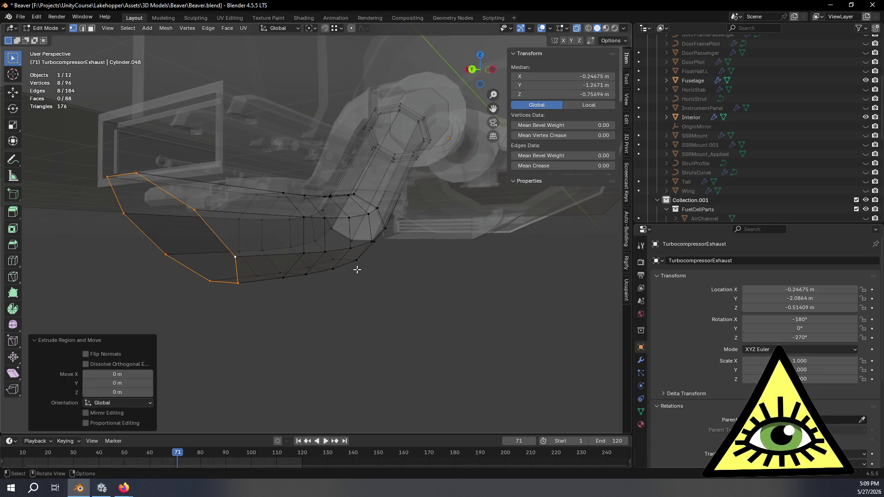
key("s")
left_click(381, 281)
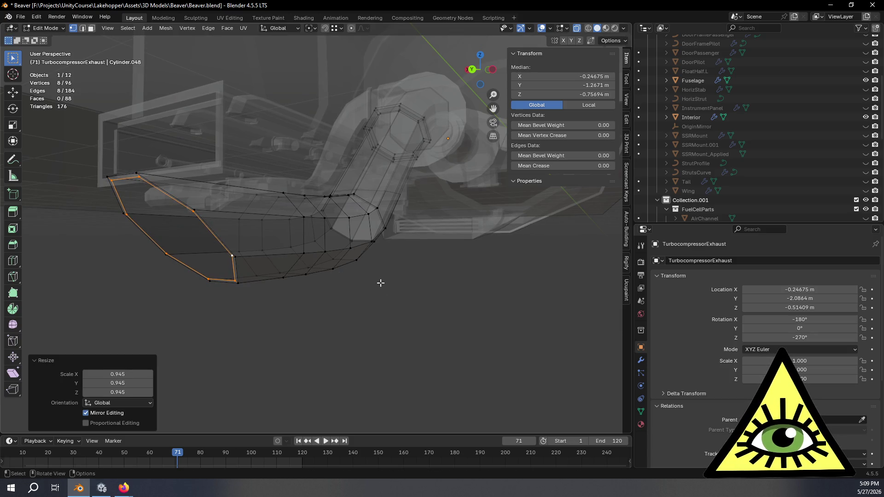
scroll(346, 302, "up", 5)
mouse_move(345, 302)
middle_mouse_down()
mouse_move(210, 330)
mouse_move(342, 333)
mouse_move(389, 247)
mouse_move(401, 266)
middle_mouse_up()
Trial-bridge the end ring to a second selected loop with 3 cuts.
left_click(371, 263, "alt+shift")
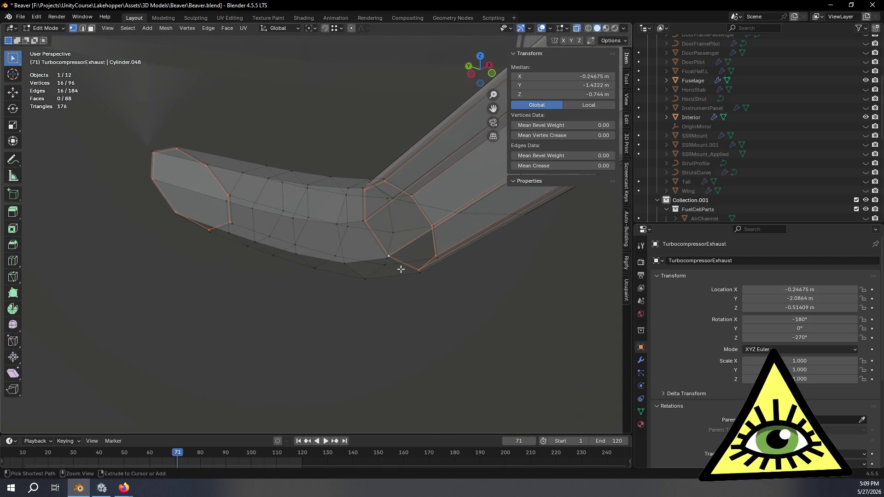
key("ctrl+e")
left_click(379, 252)
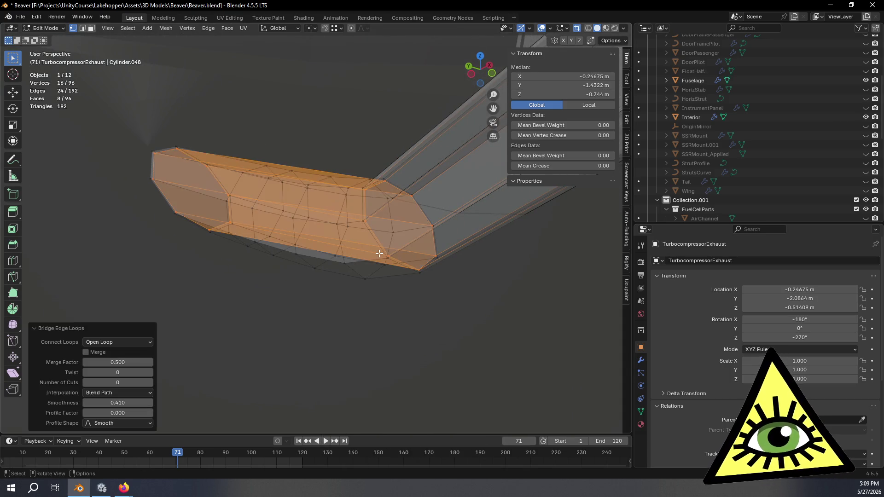
left_click(474, 75)
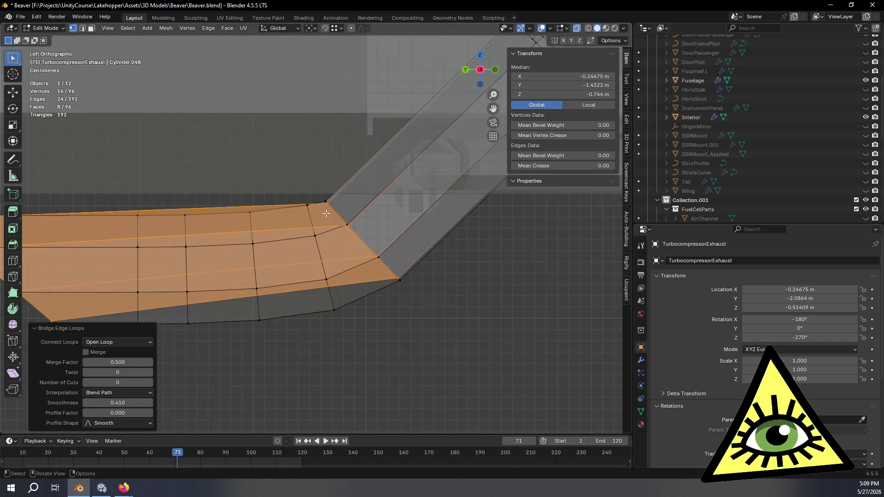
left_click(150, 386)
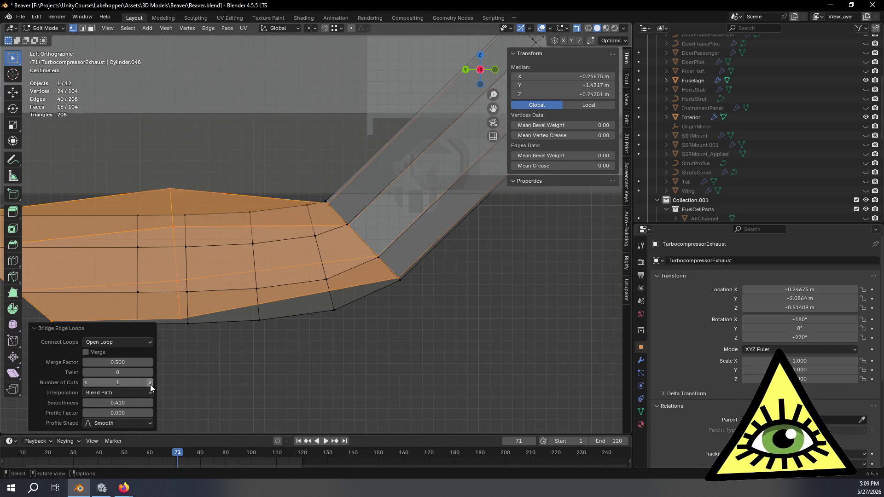
left_click(150, 386)
left_click(150, 383)
key("KP_Decimal")
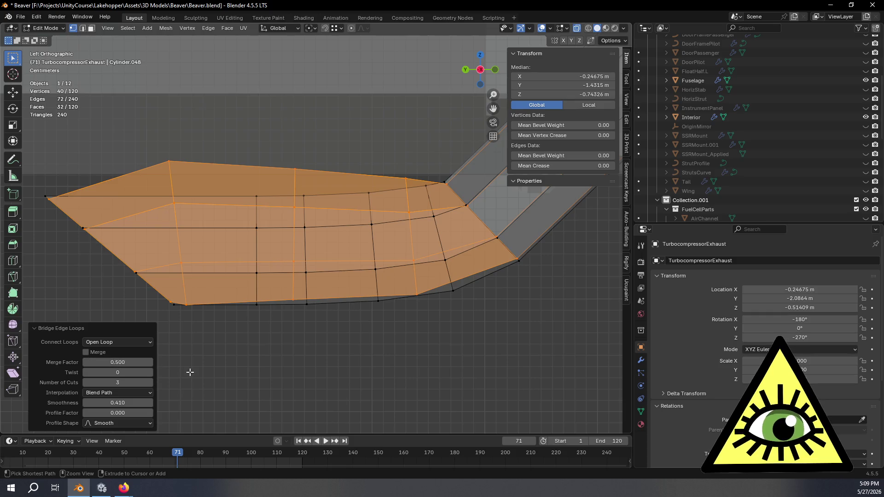
Undo the bridge and turn off X-ray to check face directions.
key("ctrl+z")
mouse_move(198, 385)
middle_mouse_down()
mouse_move(206, 339)
mouse_move(393, 322)
mouse_move(377, 331)
mouse_move(261, 255)
middle_mouse_up()
key("alt+z")
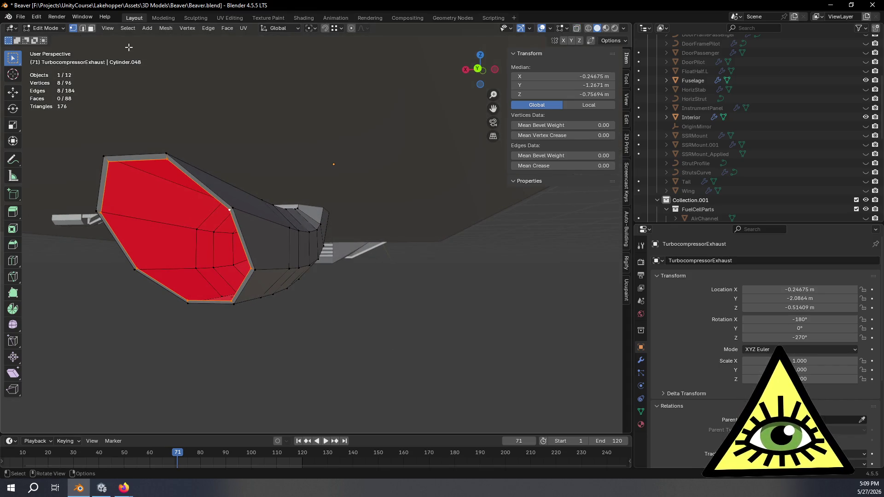
Flip the exhaust pipe's normals via Mesh > Normals > Flip and turn X-ray back on.
left_click(173, 29)
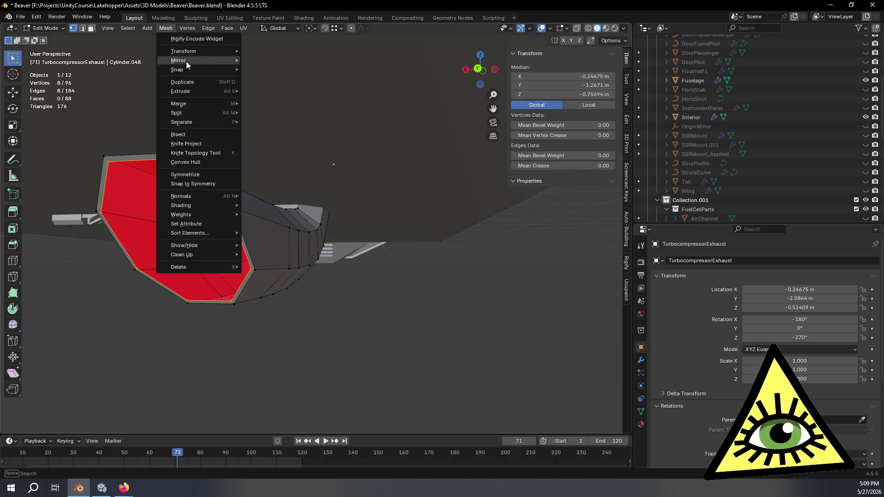
mouse_move(209, 193)
left_click(265, 198)
mouse_move(297, 253)
middle_mouse_down()
mouse_move(276, 255)
mouse_move(365, 242)
mouse_move(350, 244)
middle_mouse_up()
key("alt+z")
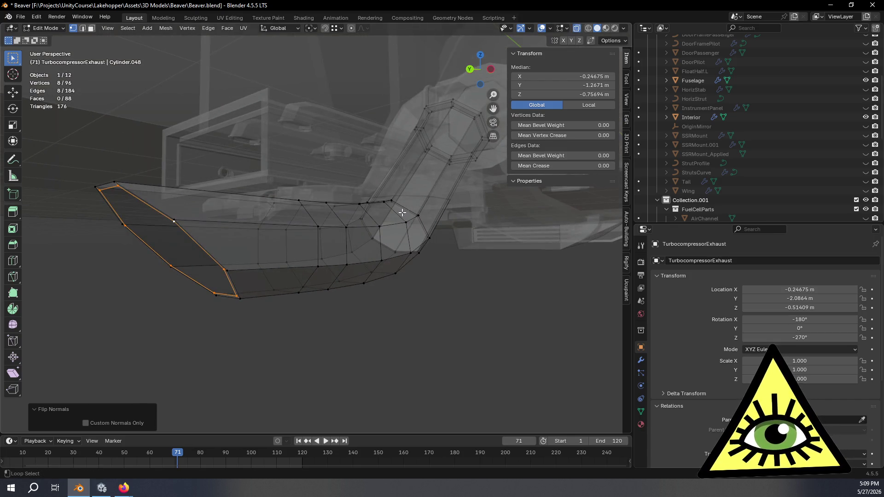
In Left Orthographic view, select the vertical edge loop near the pipe end.
left_click(404, 208, "alt+shift")
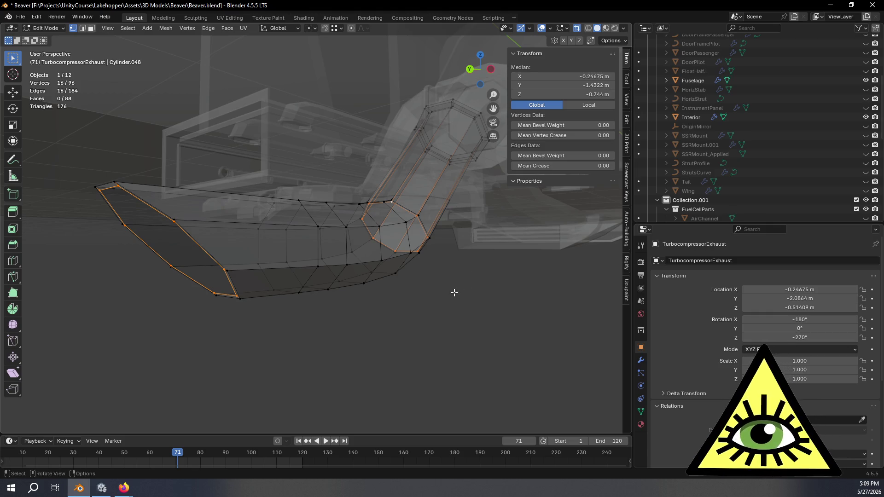
middle_click_drag(454, 292, 409, 298)
key("ctrl+z")
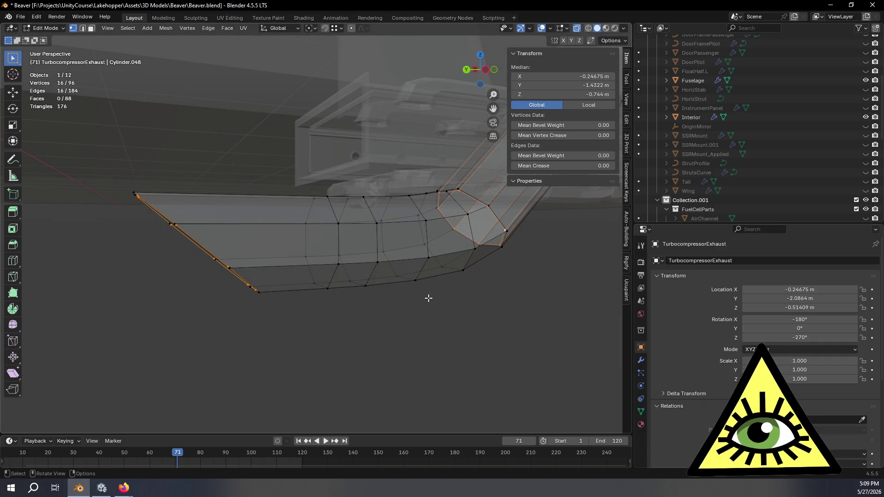
left_click(496, 70)
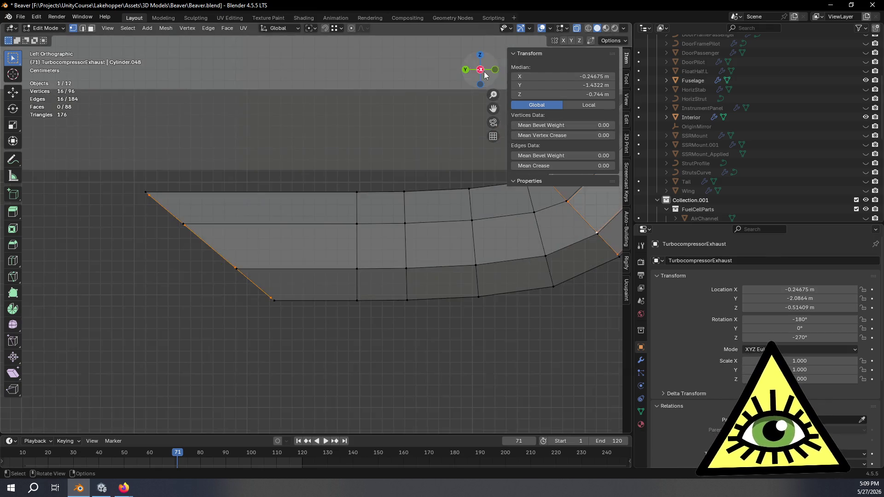
scroll(452, 267, "up", 3)
left_click(353, 240, "alt")
mouse_move(355, 233)
middle_mouse_down()
mouse_move(388, 270)
mouse_move(430, 271)
mouse_move(413, 273)
mouse_move(429, 262)
middle_mouse_up()
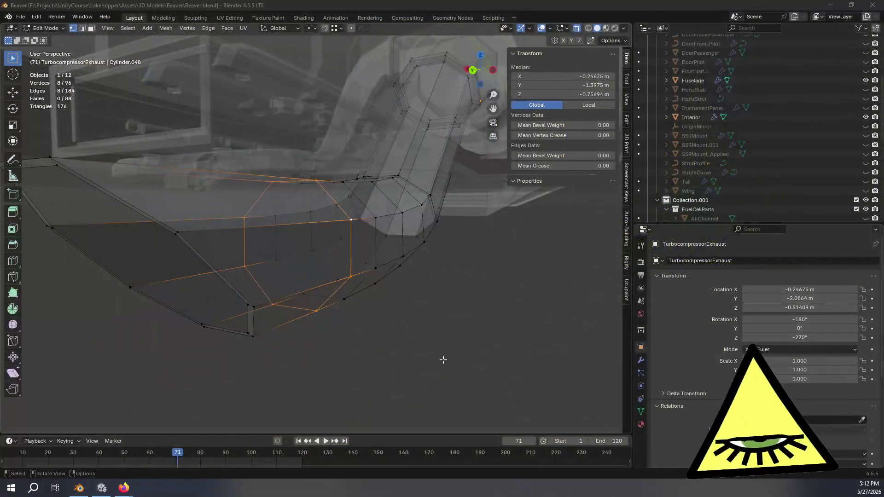
Duplicate the edge loop in place at 0.930 scale and add the fuselage-end loop.
mouse_move(438, 283)
middle_mouse_down()
mouse_move(506, 294)
mouse_move(450, 283)
mouse_move(481, 300)
middle_mouse_up()
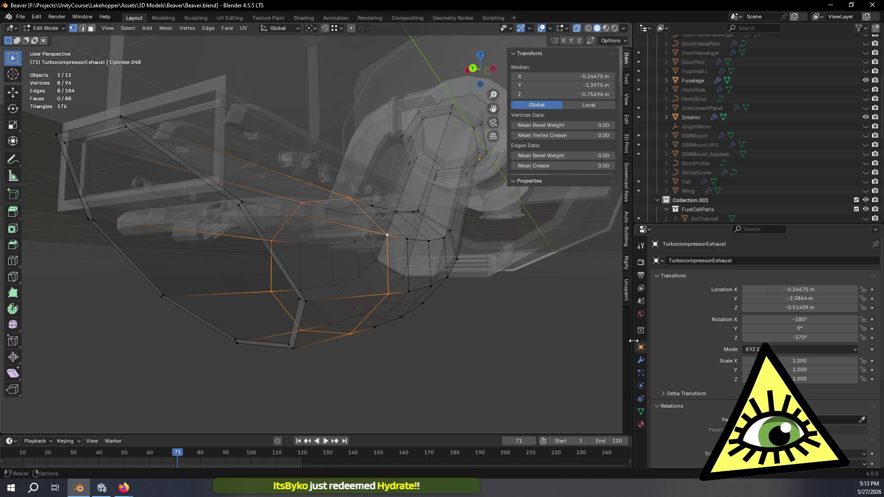
mouse_move(438, 358)
middle_mouse_down()
mouse_move(499, 361)
mouse_move(510, 348)
mouse_move(539, 355)
mouse_move(509, 369)
middle_mouse_up()
key("shift+d")
right_click(508, 356)
key("s")
left_click(508, 364)
mouse_move(508, 365)
middle_mouse_down()
mouse_move(484, 358)
mouse_move(493, 363)
mouse_move(420, 374)
mouse_move(298, 363)
mouse_move(381, 316)
middle_mouse_up()
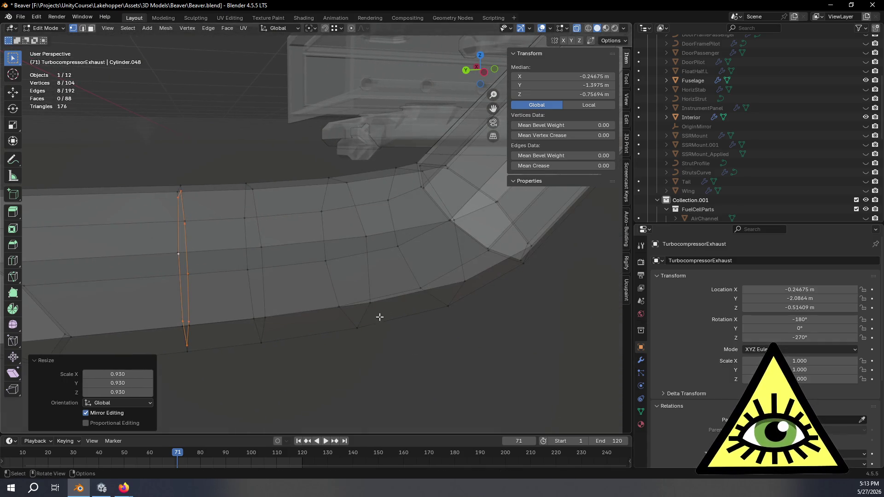
left_click(464, 177, "alt+shift")
middle_click_drag(409, 230, 406, 229)
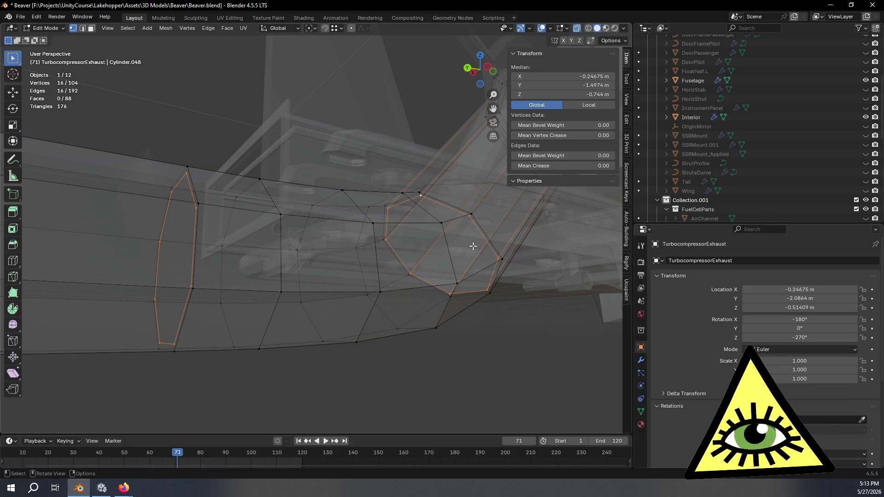
Bridge the 0.930 inner ring to the fuselage-end loop with 3 cuts.
left_click(487, 66)
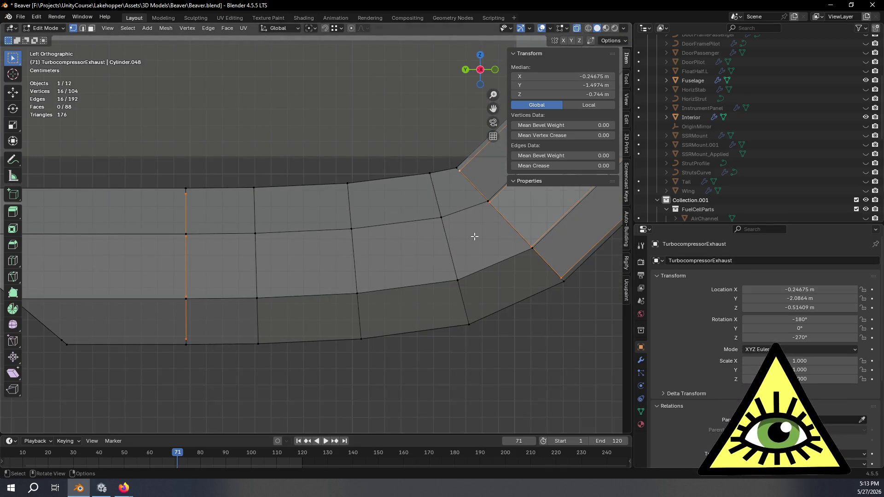
middle_click_drag(458, 234, 462, 240, "shift")
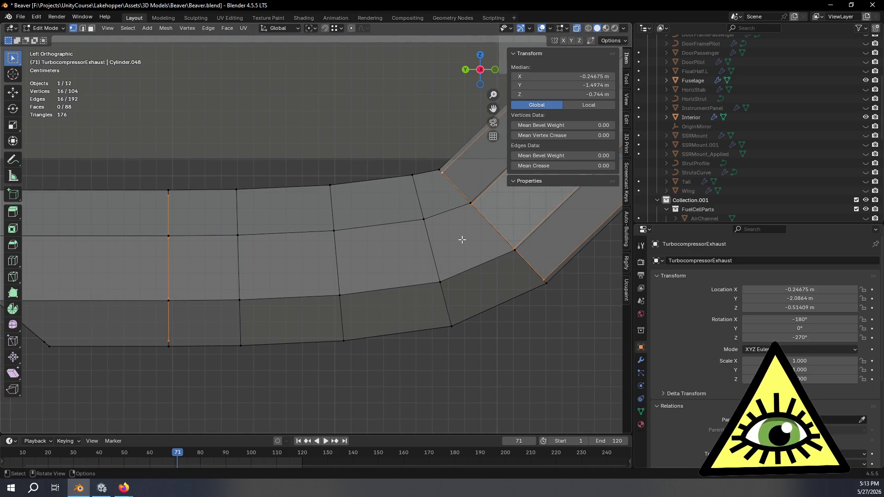
middle_click_drag(404, 259, 404, 278, "shift")
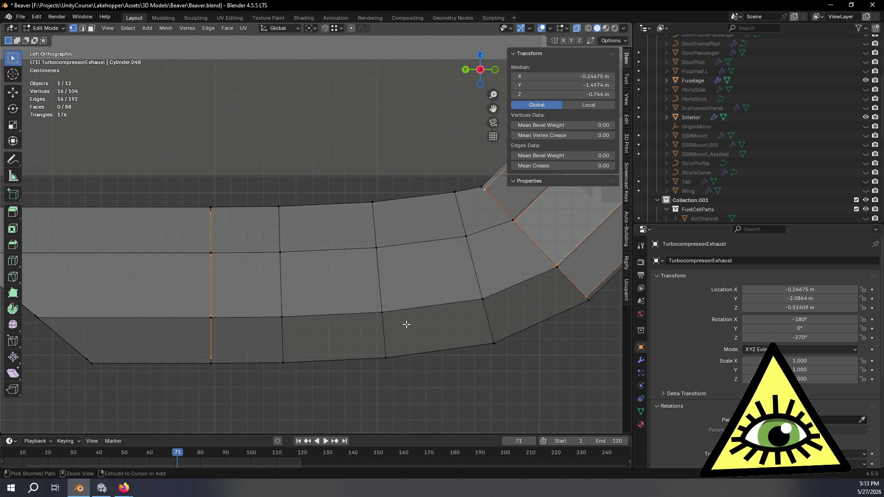
key("ctrl+e")
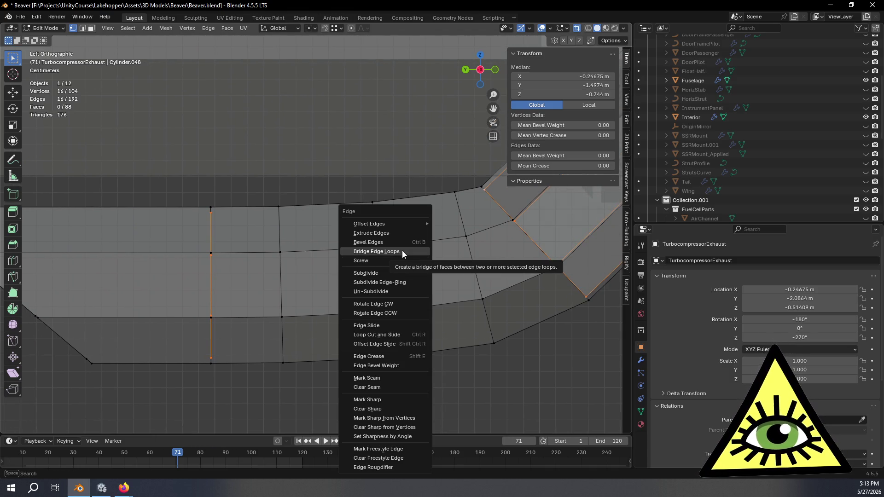
left_click(402, 251)
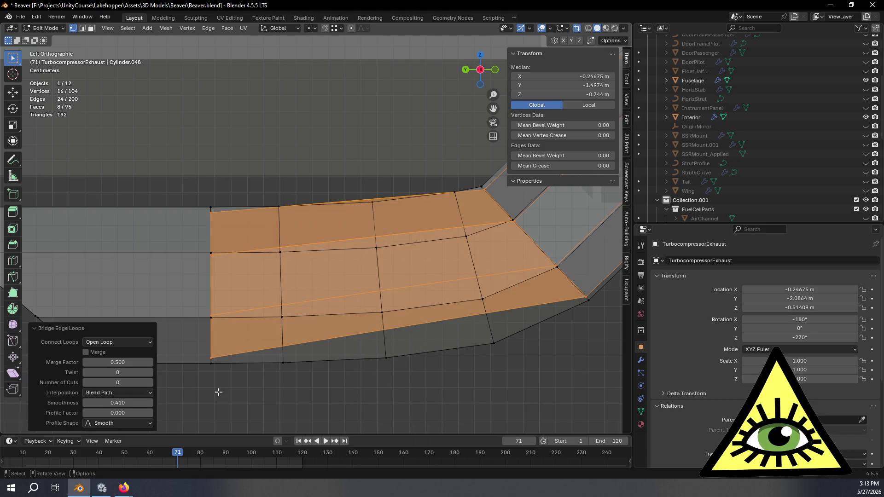
left_click(150, 382)
left_click(150, 383)
left_click(150, 383)
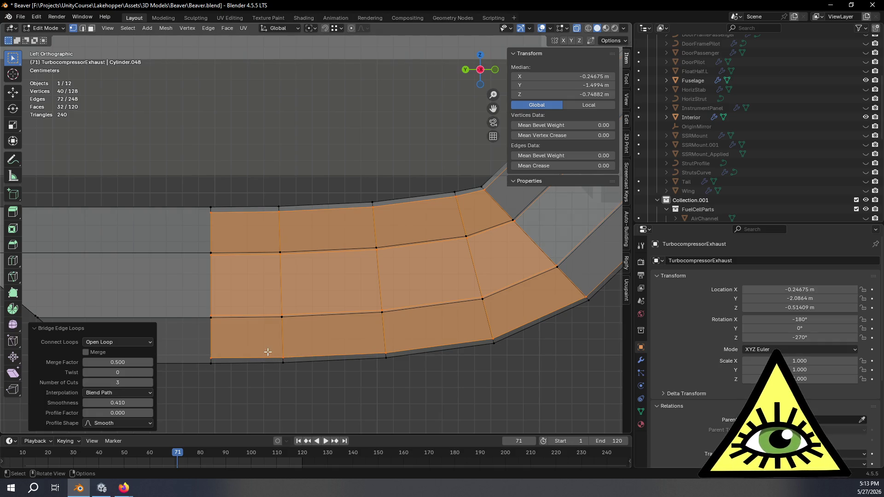
mouse_move(241, 352)
middle_mouse_down()
mouse_move(379, 317)
mouse_move(301, 238)
middle_mouse_up()
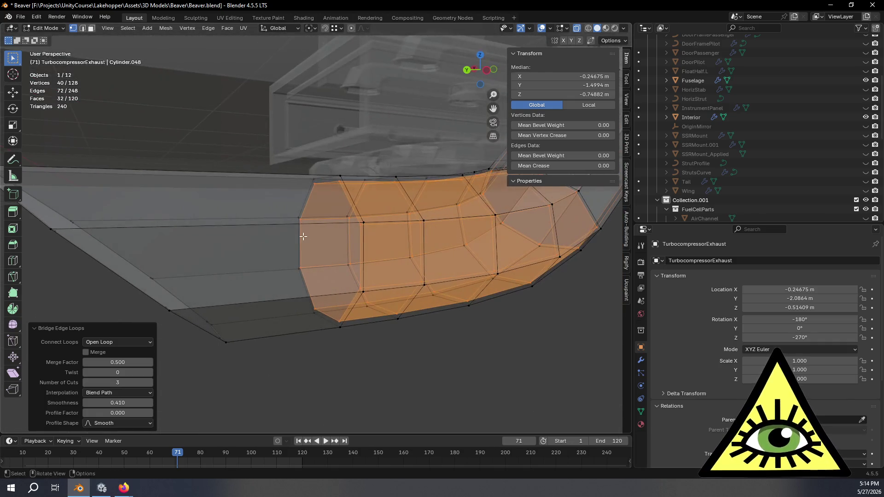
left_click(300, 235, "alt")
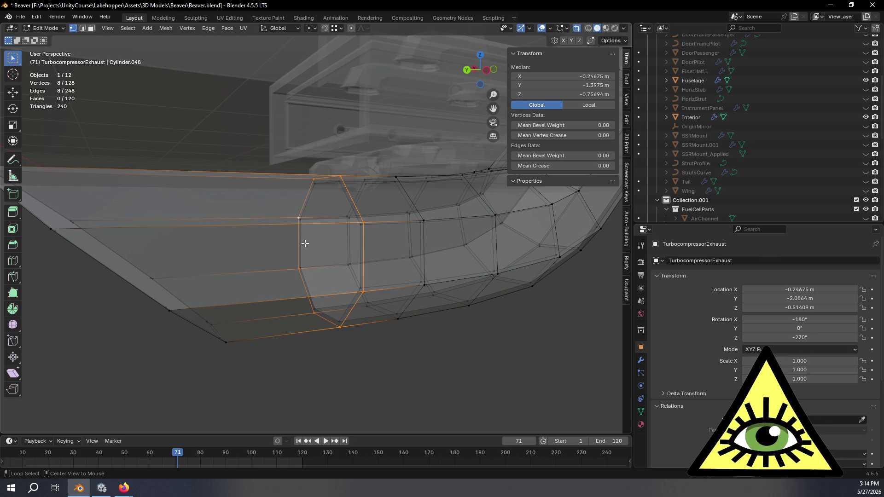
Bridge the remaining gap between the inner and outer edge loops.
mouse_move(310, 266)
middle_mouse_down()
mouse_move(365, 257)
mouse_move(338, 272)
mouse_move(272, 259)
middle_mouse_up()
key("alt+z")
key("alt+z")
left_click(245, 249, "alt+shift")
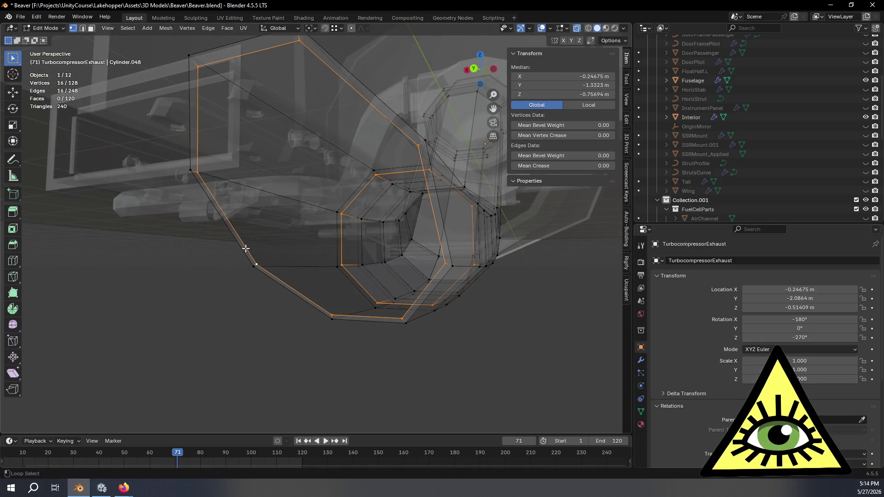
key("ctrl+e")
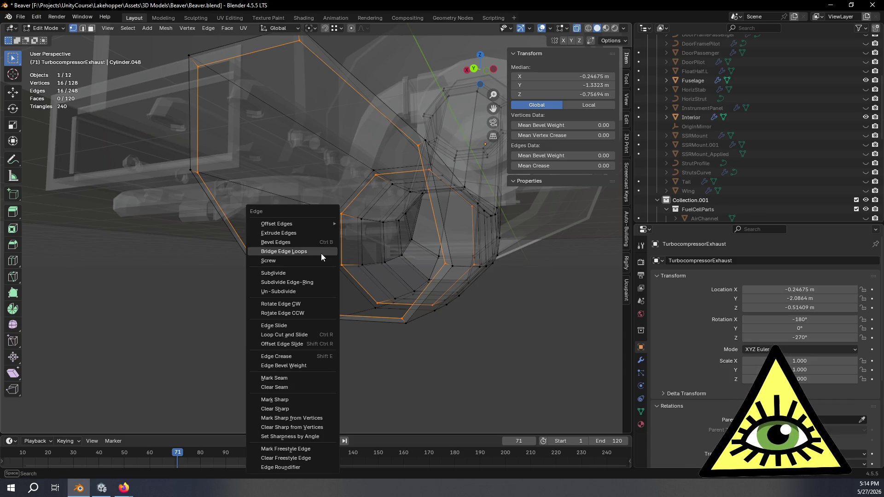
left_click(322, 254)
mouse_move(321, 254)
middle_mouse_down()
mouse_move(310, 291)
mouse_move(282, 283)
mouse_move(355, 283)
mouse_move(361, 320)
middle_mouse_up()
Inspect the finished exhaust end-on in Object Mode, then return to Edit Mode.
key("Tab")
mouse_move(299, 357)
middle_mouse_down()
mouse_move(366, 311)
mouse_move(320, 329)
mouse_move(406, 302)
mouse_move(354, 269)
mouse_move(305, 323)
mouse_move(409, 230)
middle_mouse_up()
mouse_move(336, 279)
middle_mouse_down()
mouse_move(313, 209)
mouse_move(332, 278)
mouse_move(326, 308)
mouse_move(321, 262)
mouse_move(325, 278)
middle_mouse_up()
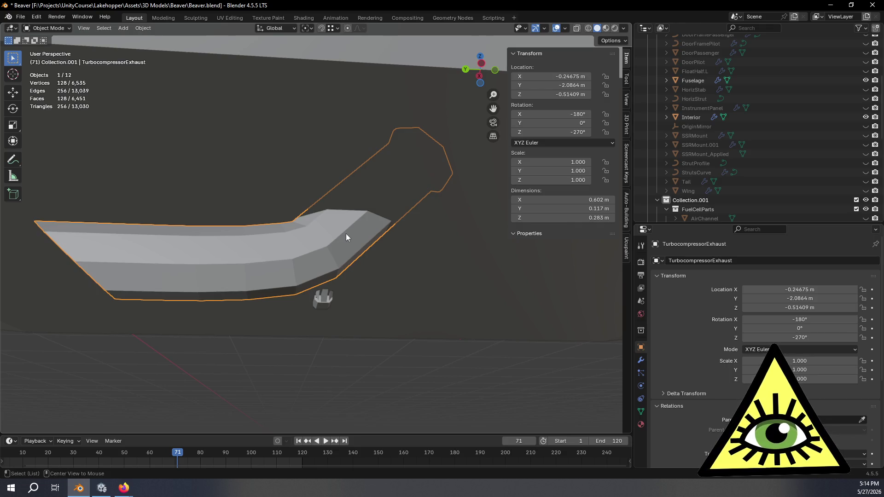
key("Tab")
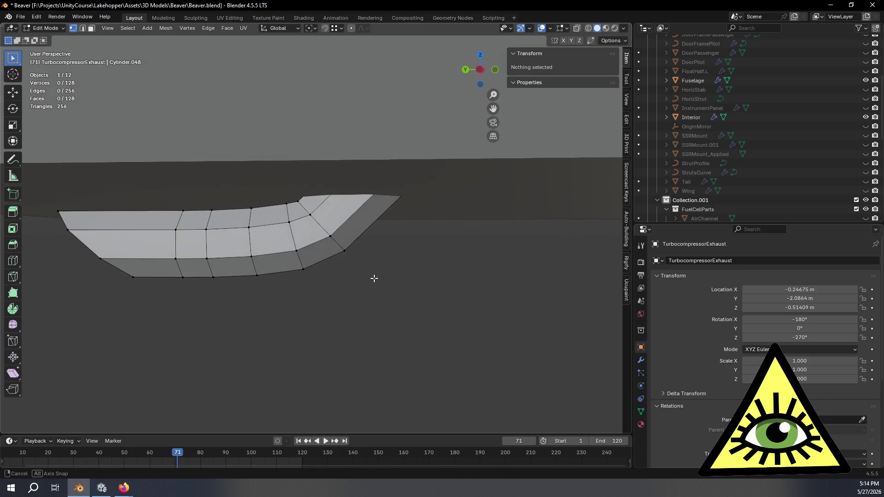